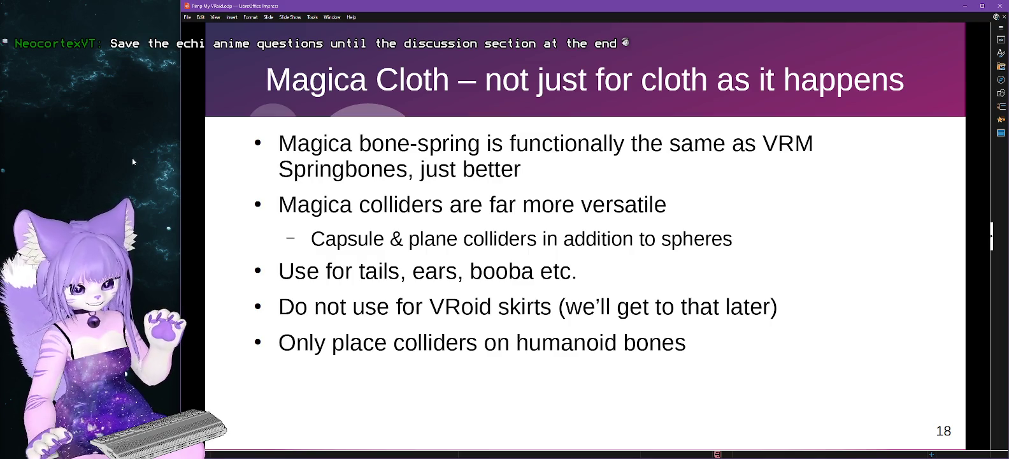
# Advance to slide 19, 'Demonstration – Hair bones', then switch to the Unity editor.
pyautogui.press('pagedown')
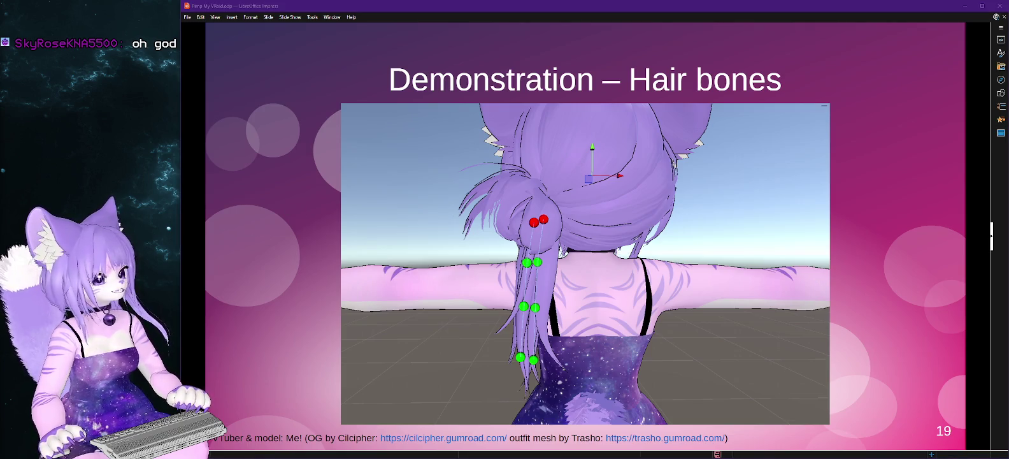
pyautogui.hotkey('alt', 'Tab')
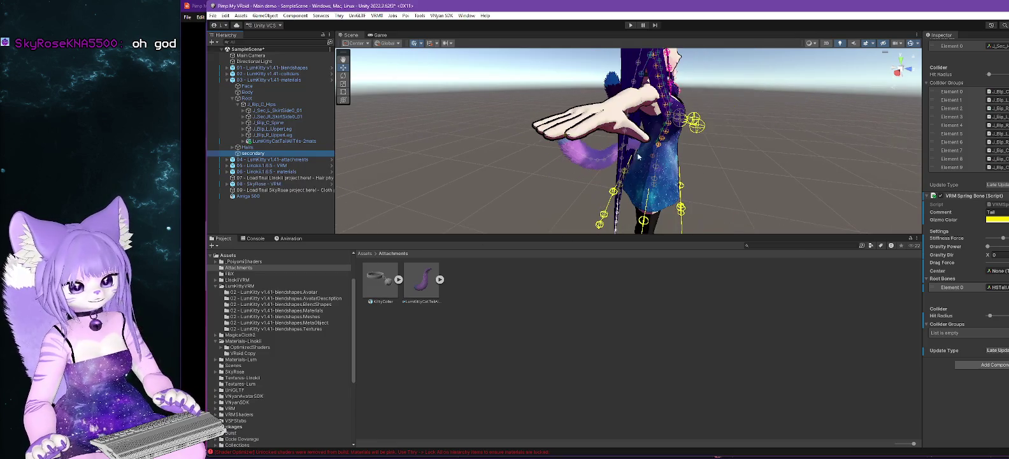
# Pull the Scene view back to show every avatar, then switch to the Unity Hub project list.
pyautogui.moveTo(664, 160); pyautogui.dragTo(670, 165)
pyautogui.scroll(-3, 670, 164)
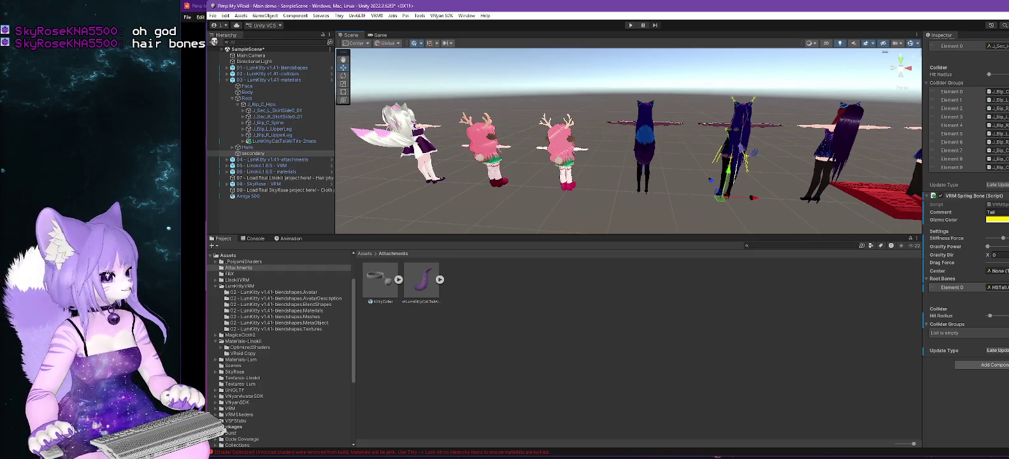
pyautogui.hotkey('alt', 'Tab')
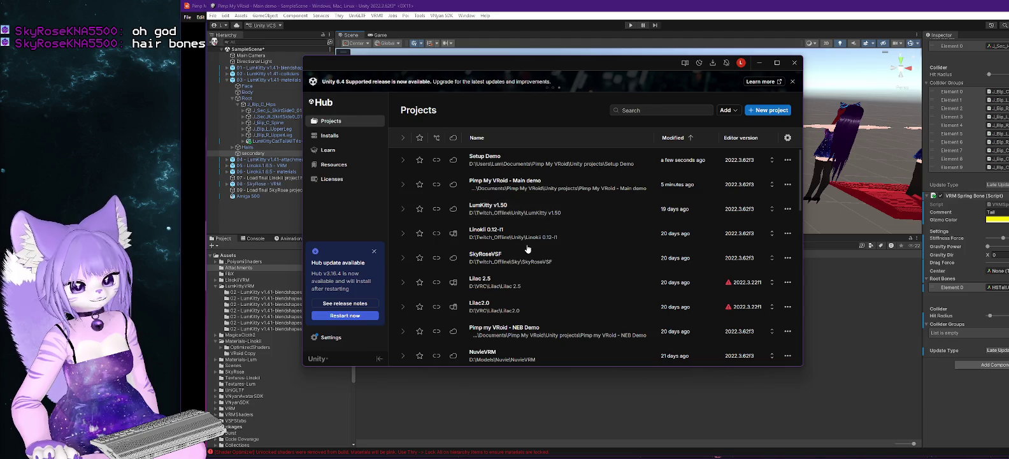
# Reveal the Lilac 2.5 project folder on disk from its Unity Hub options.
pyautogui.rightClick(501, 274)
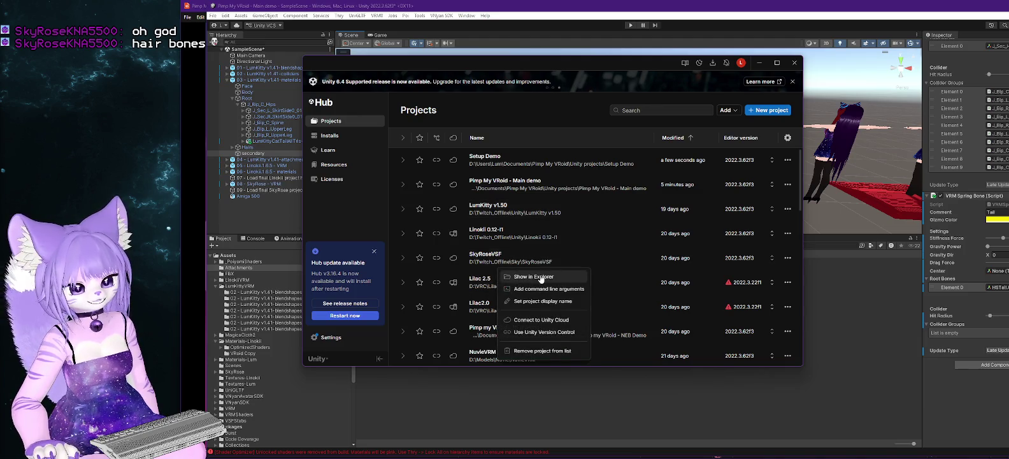
pyautogui.click(541, 276)
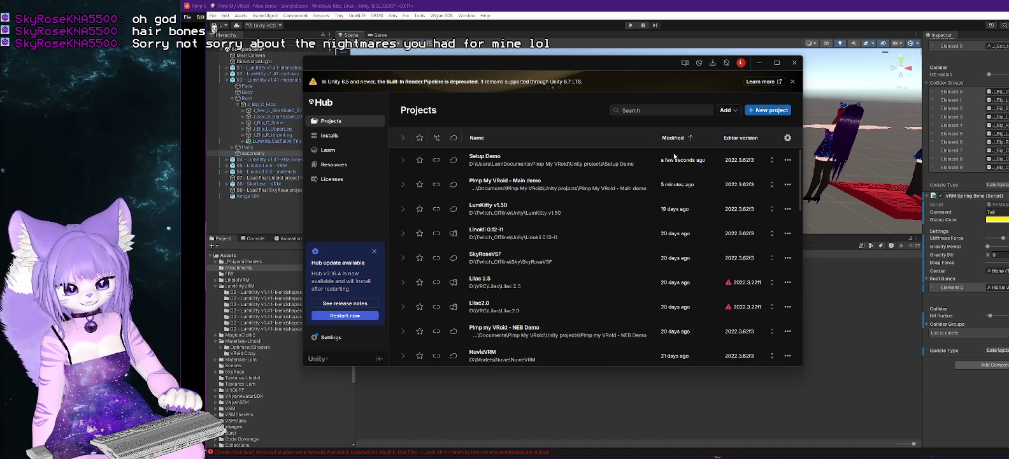
pyautogui.scroll(-3, 608, 226)
pyautogui.scroll(2, 606, 230)
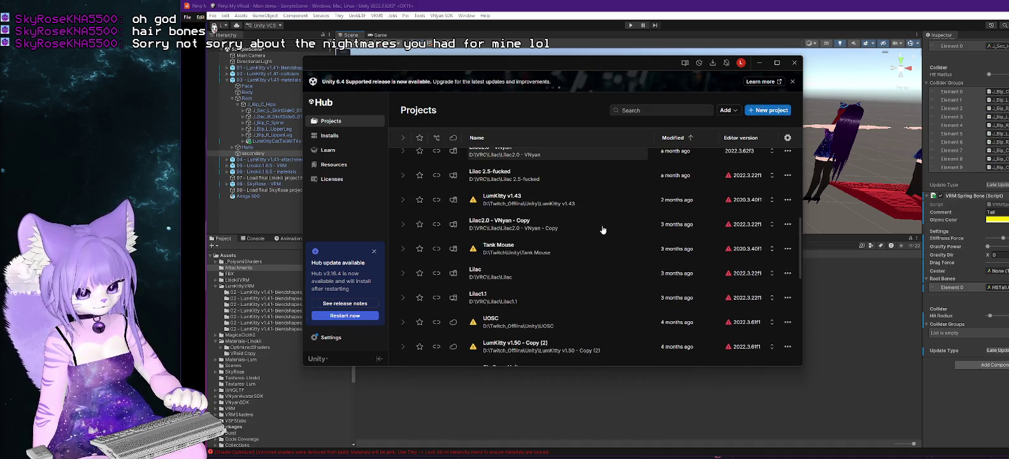
pyautogui.scroll(3, 604, 229)
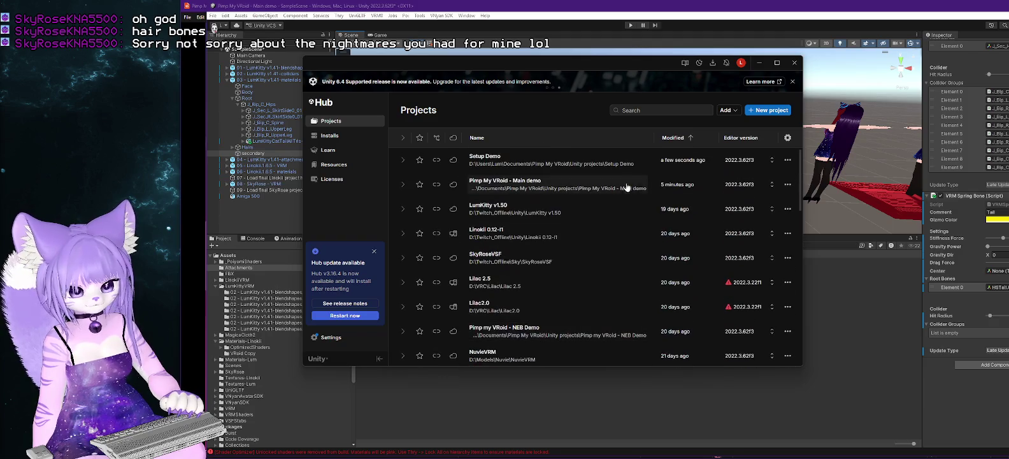
# Add the Lilac - Bone Hair Demo folder from disk and open the new project.
pyautogui.click(727, 110)
pyautogui.click(752, 126)
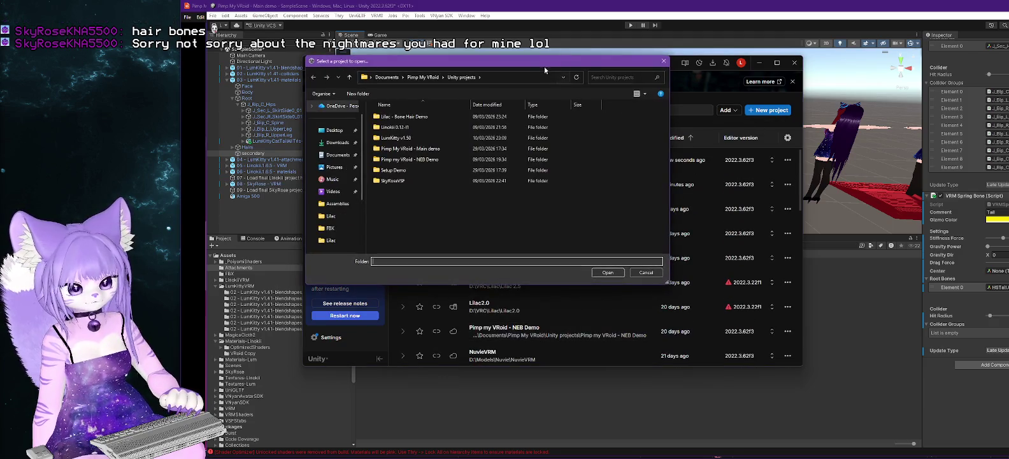
pyautogui.doubleClick(404, 116)
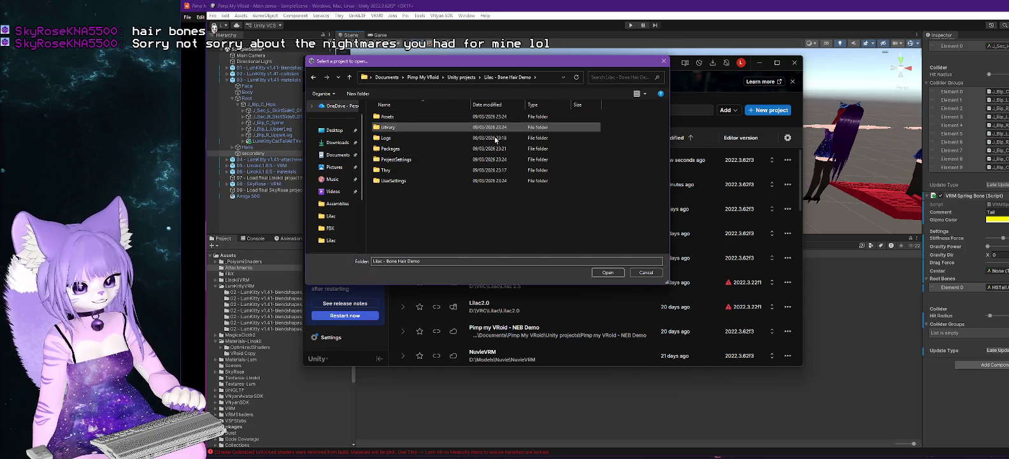
pyautogui.click(609, 272)
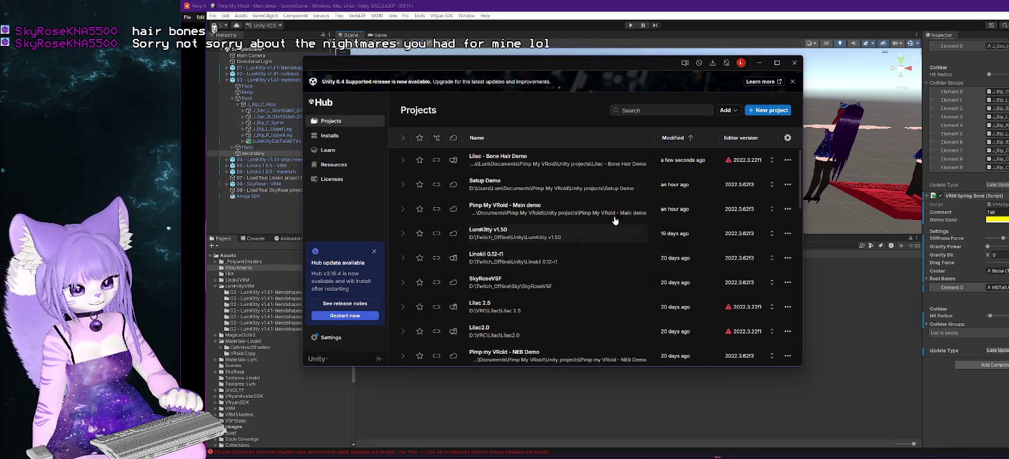
pyautogui.click(517, 162)
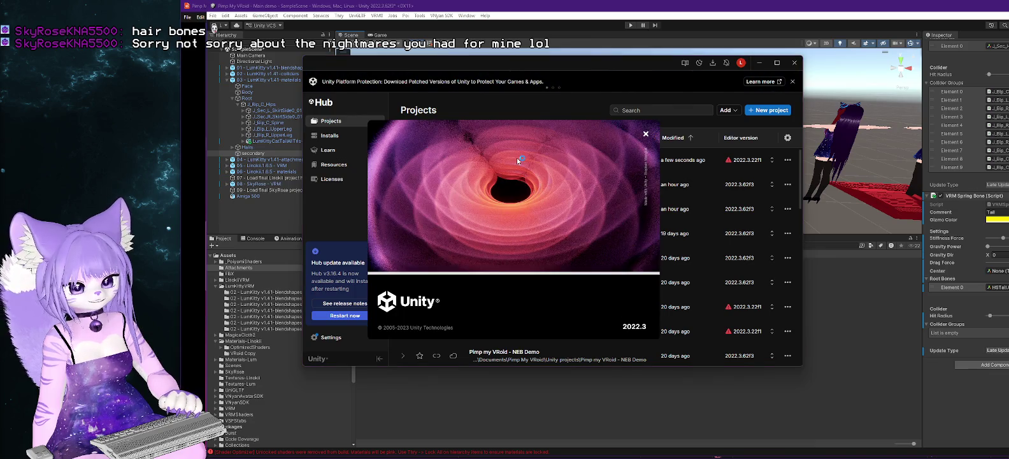
# Wait while the Unity 2022.3 splash screen loads the Lilac - Bone Hair Demo project.
pyautogui.moveTo(727, 168)
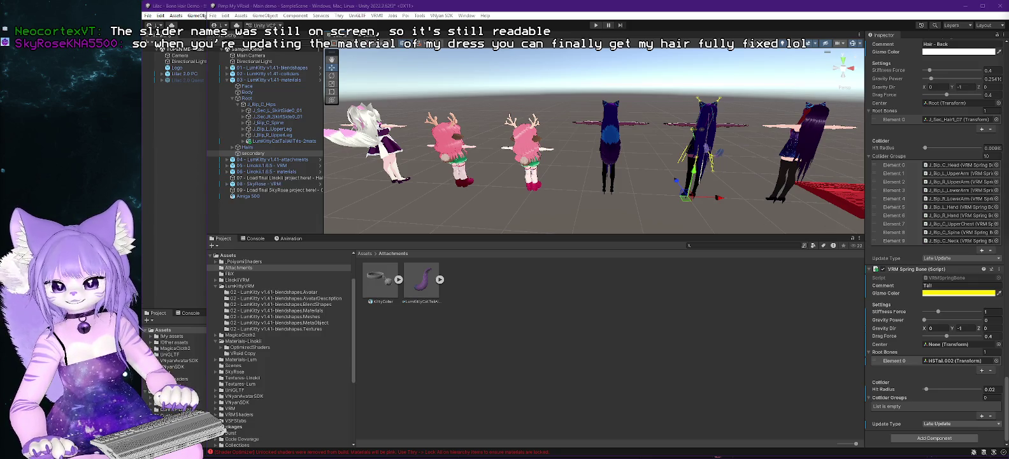
# In the Lilac editor, orbit and zoom to the character's back hair, then expand Lilac 3.0 PC.
pyautogui.click(199, 102)
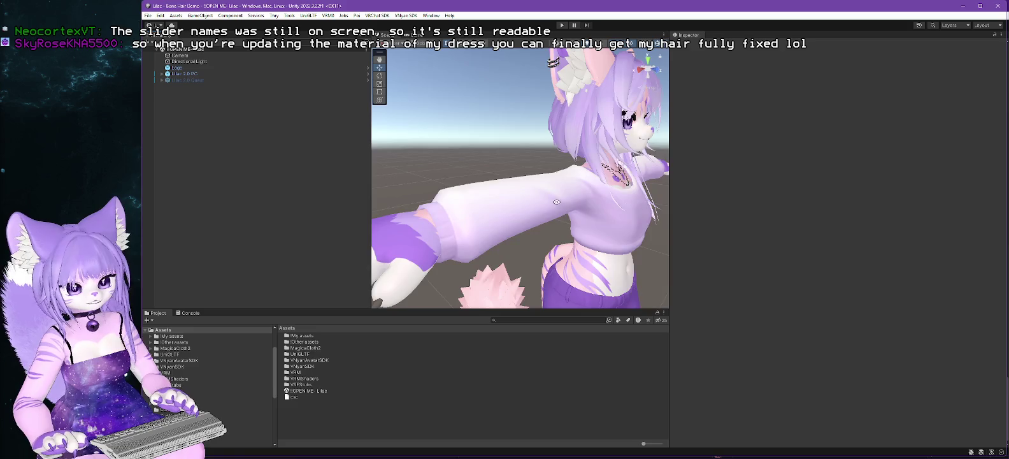
pyautogui.moveTo(556, 202)
pyautogui.mouseDown()
pyautogui.moveTo(833, 216)
pyautogui.moveTo(519, 180)
pyautogui.mouseUp()
pyautogui.scroll(4, 529, 168)
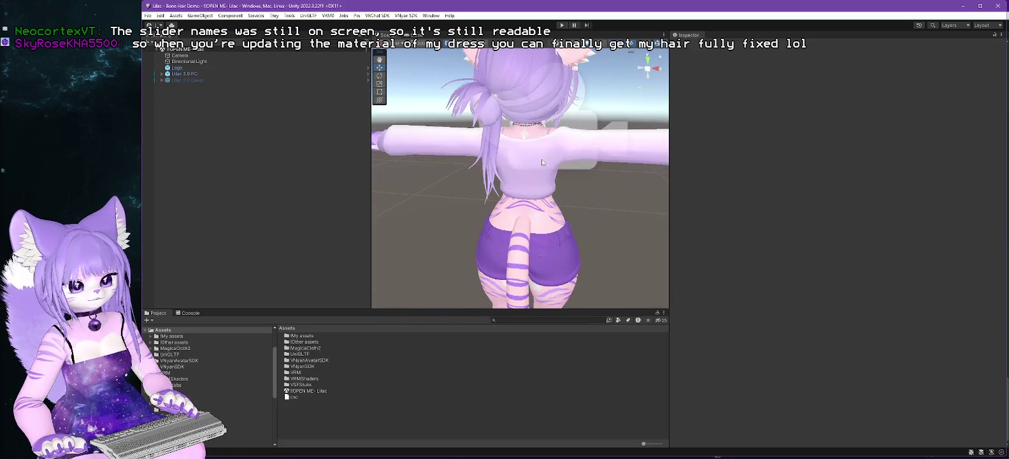
pyautogui.scroll(3, 542, 162)
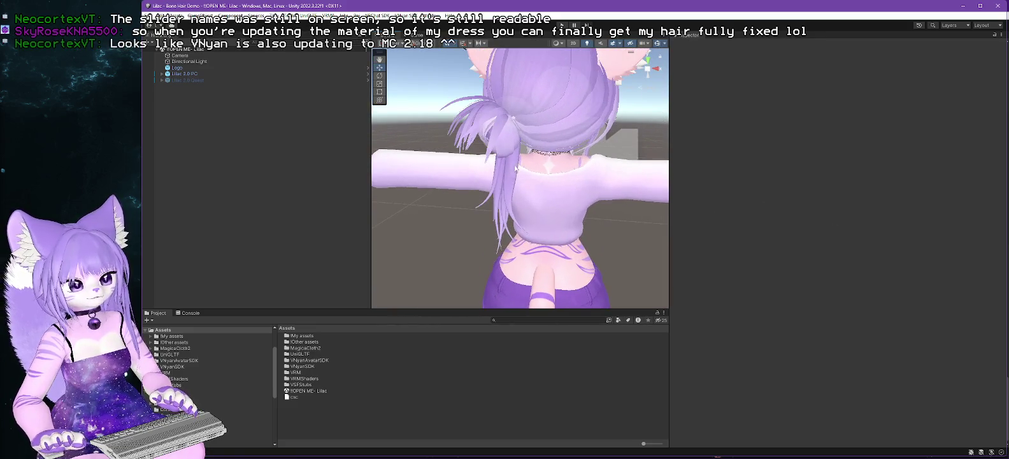
pyautogui.click(162, 74)
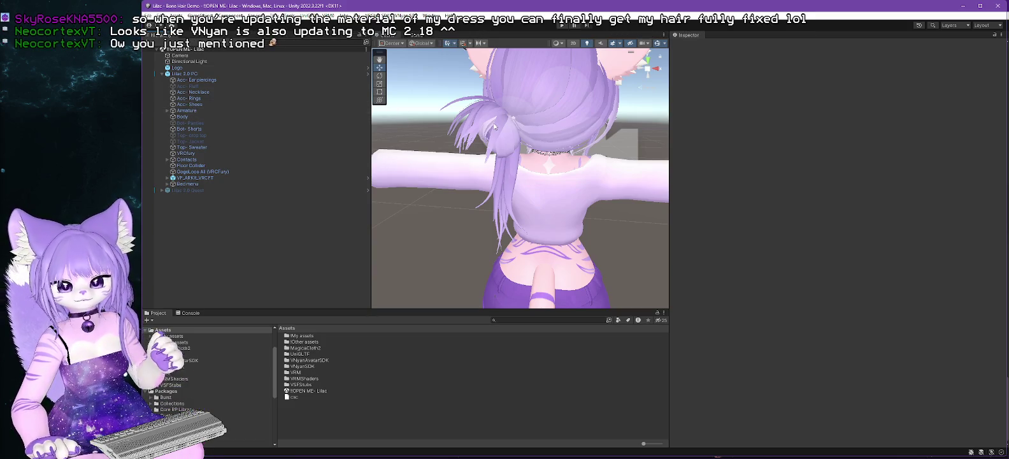
# Expand the Armature bones down through Hips, Spine, Chest, Neck and Head.
pyautogui.click(166, 110)
pyautogui.click(172, 117)
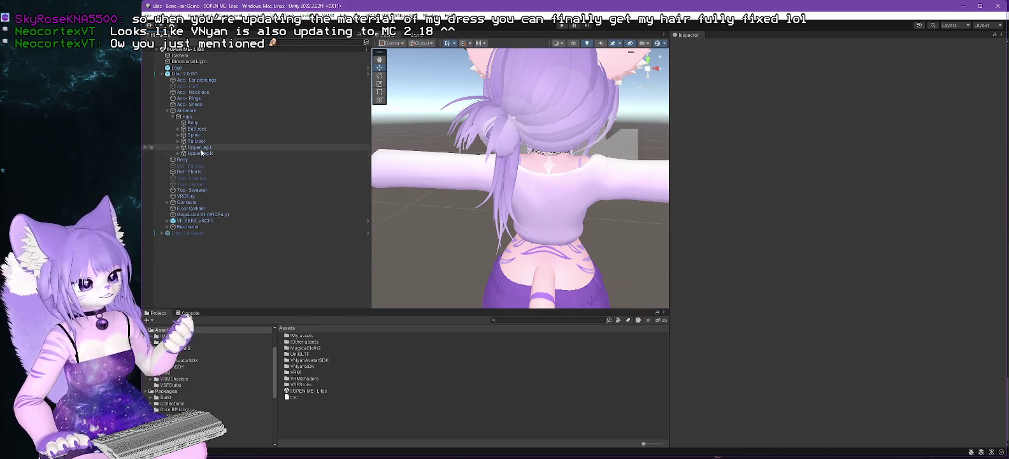
pyautogui.click(178, 135)
pyautogui.click(183, 141)
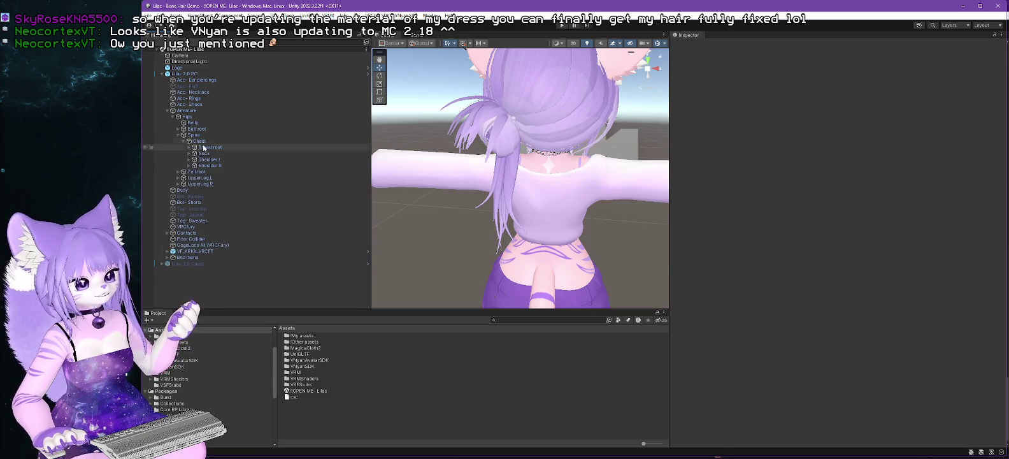
pyautogui.click(189, 152)
pyautogui.click(194, 160)
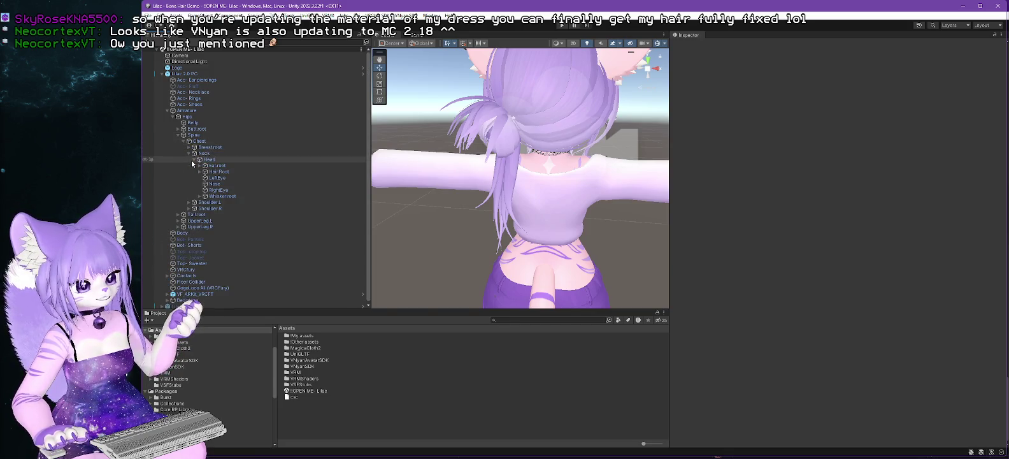
# Select Hair.Root, expand its hair bones, and orbit in closer on the hair.
pyautogui.click(219, 172)
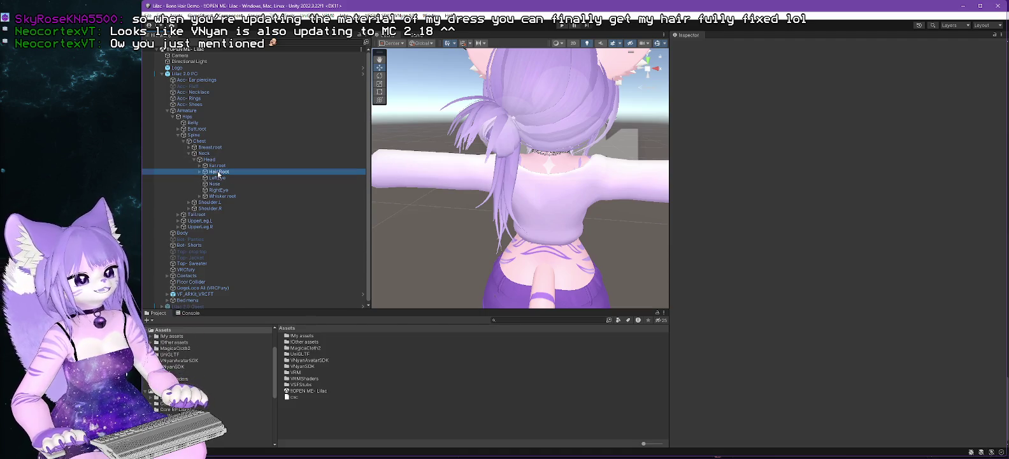
pyautogui.press('Right')
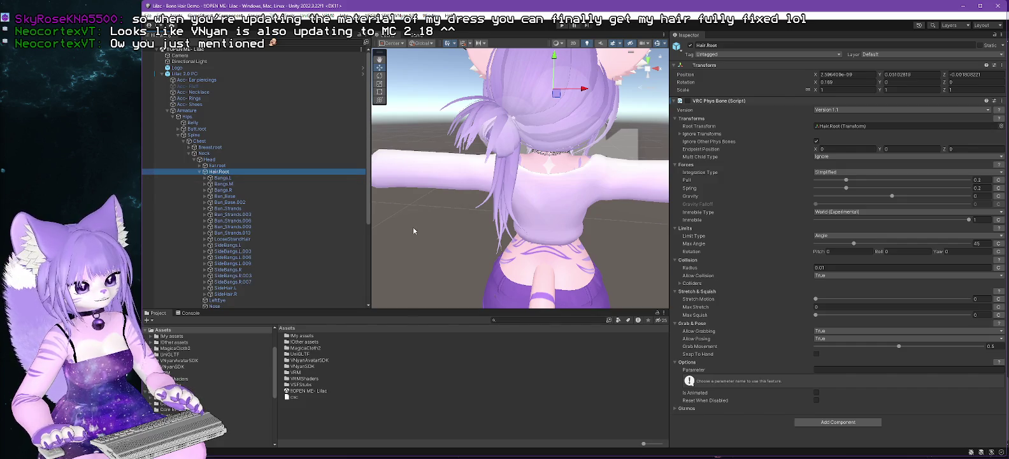
pyautogui.moveTo(461, 234)
pyautogui.mouseDown()
pyautogui.moveTo(581, 237)
pyautogui.moveTo(618, 191)
pyautogui.moveTo(586, 218)
pyautogui.moveTo(548, 219)
pyautogui.mouseUp()
pyautogui.scroll(3, 187, 380)
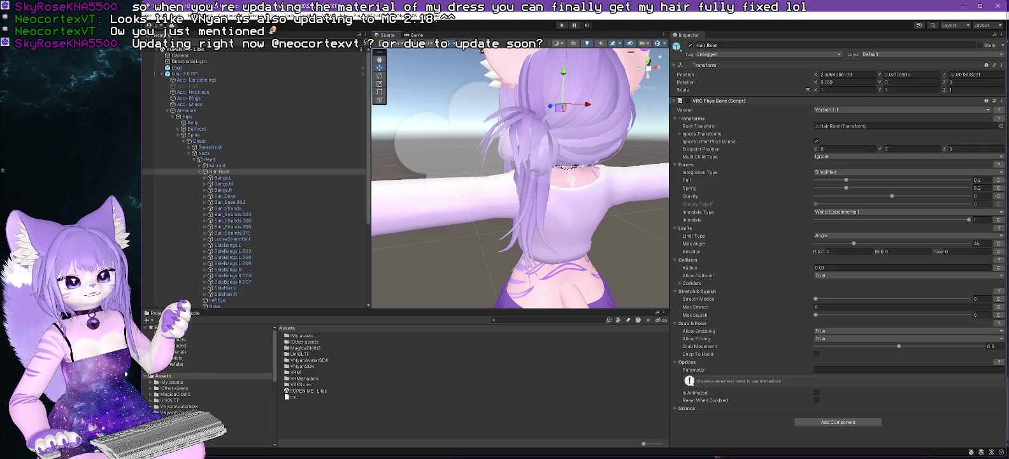
# Open the Package Manager and list packages from the Unity Registry.
pyautogui.click(430, 18)
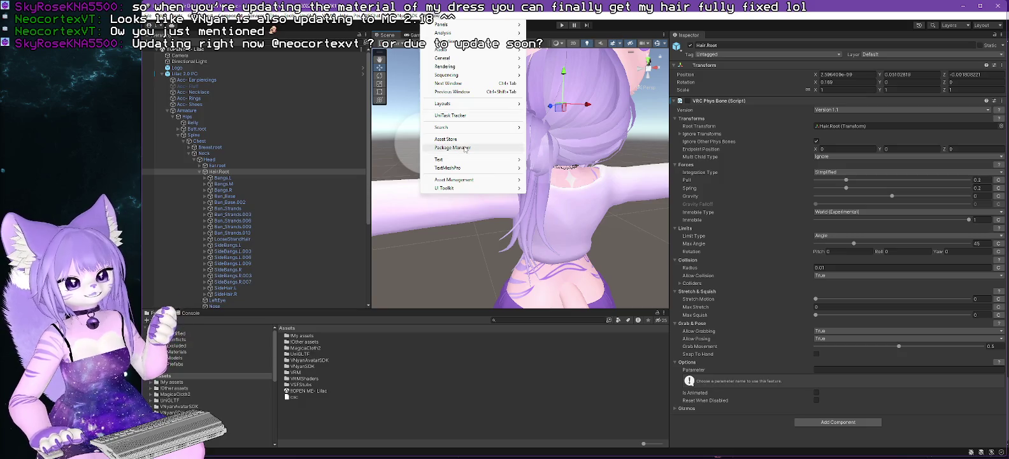
pyautogui.click(464, 148)
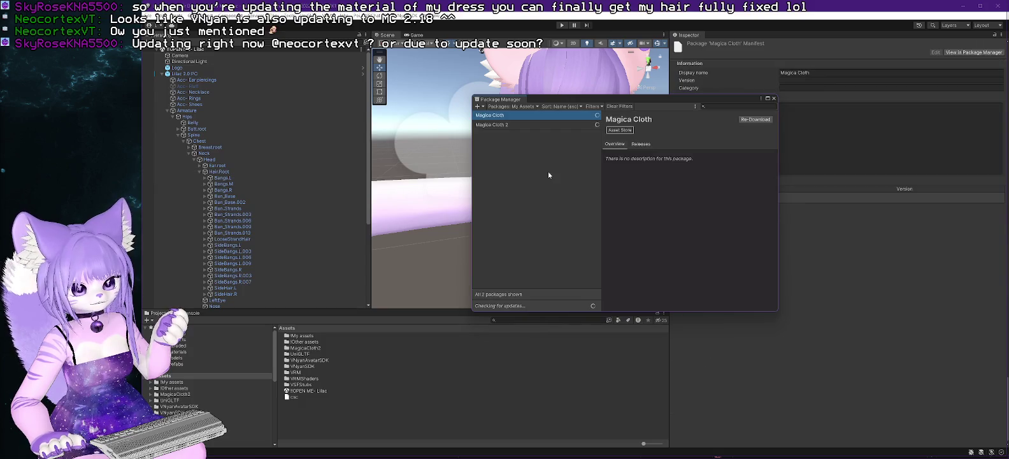
pyautogui.click(517, 105)
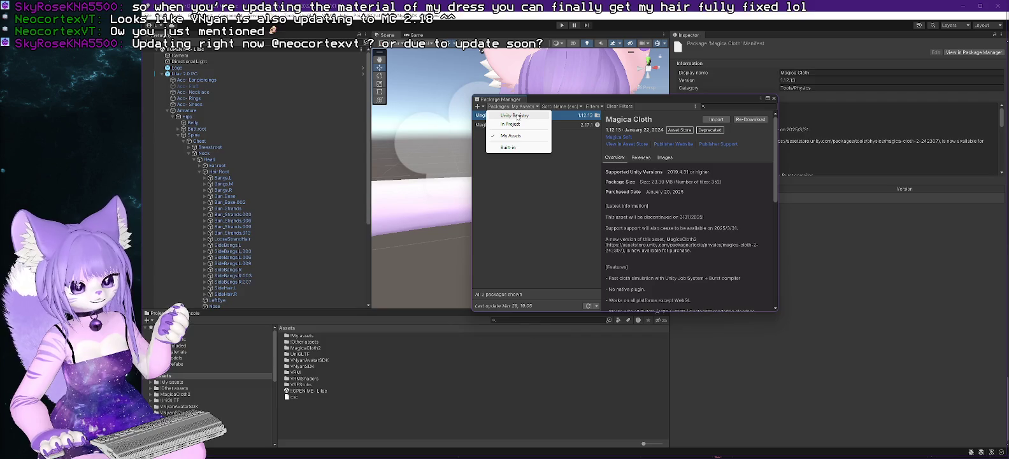
pyautogui.click(513, 115)
# Switch back to My Assets, review Magica Cloth 2 version 2.17.1, and close the Package Manager.
pyautogui.click(511, 107)
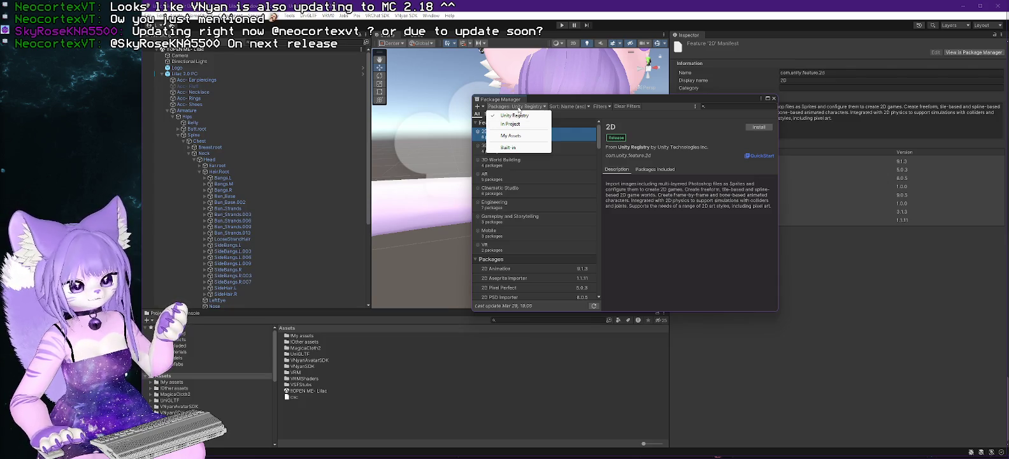
pyautogui.click(519, 136)
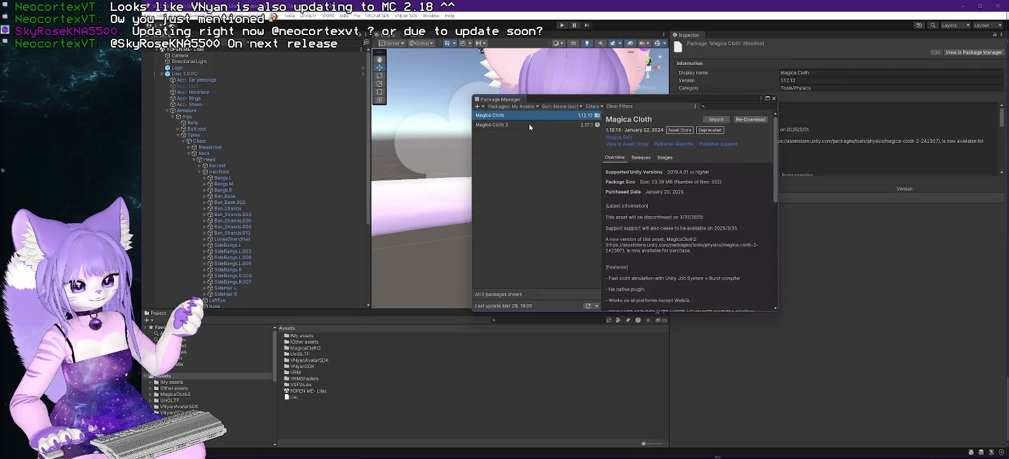
pyautogui.click(529, 125)
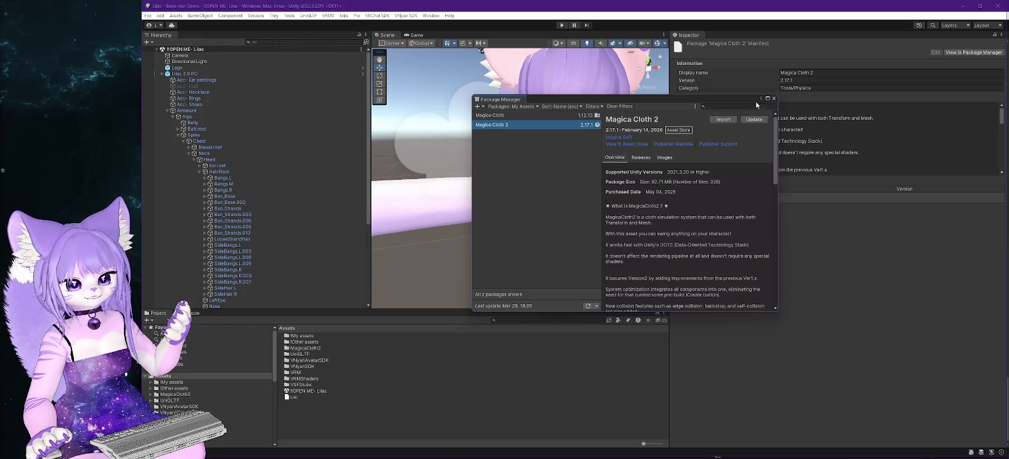
pyautogui.click(774, 99)
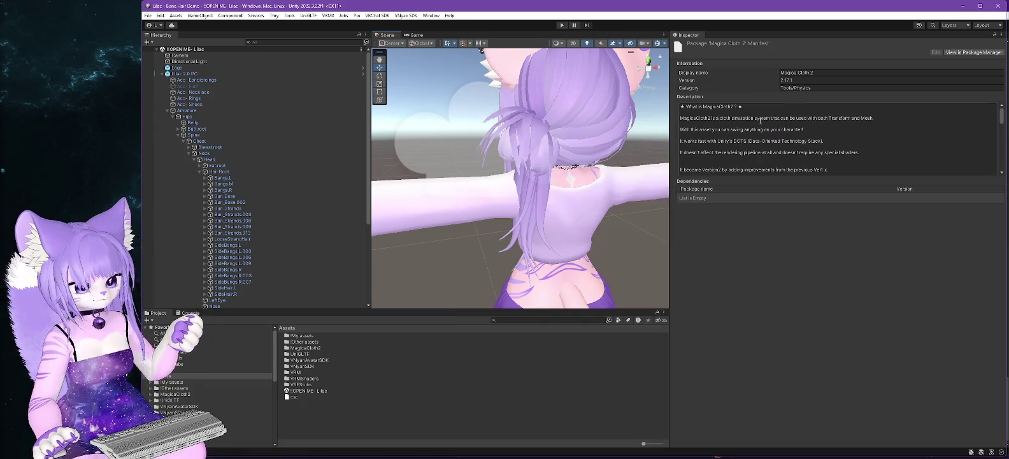
# Collapse Armature, create an empty child of Lilac 2.0 PC named 'Physics Scripts', and select it.
pyautogui.scroll(-5, 251, 201)
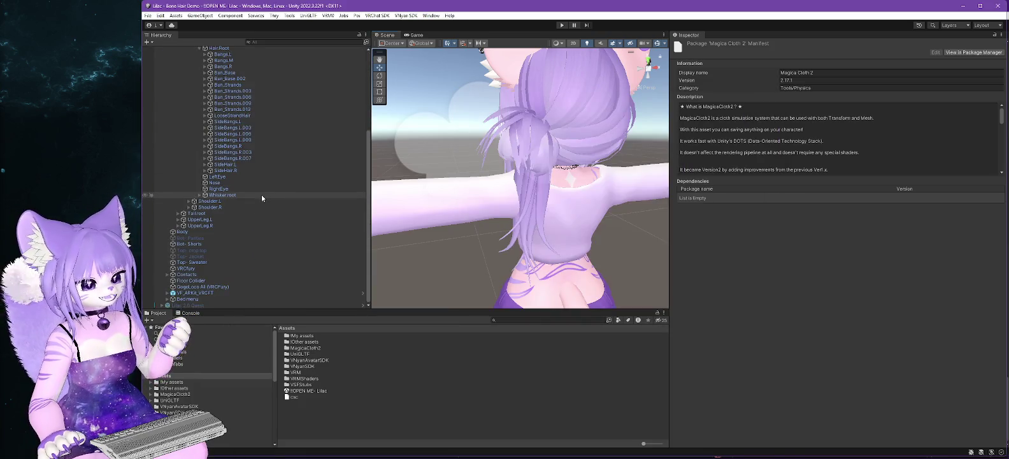
pyautogui.scroll(5, 246, 251)
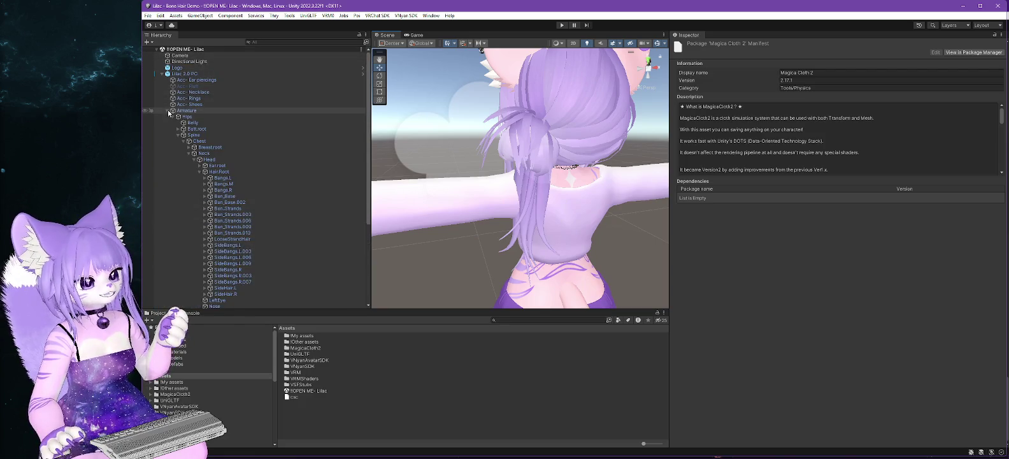
pyautogui.click(168, 111)
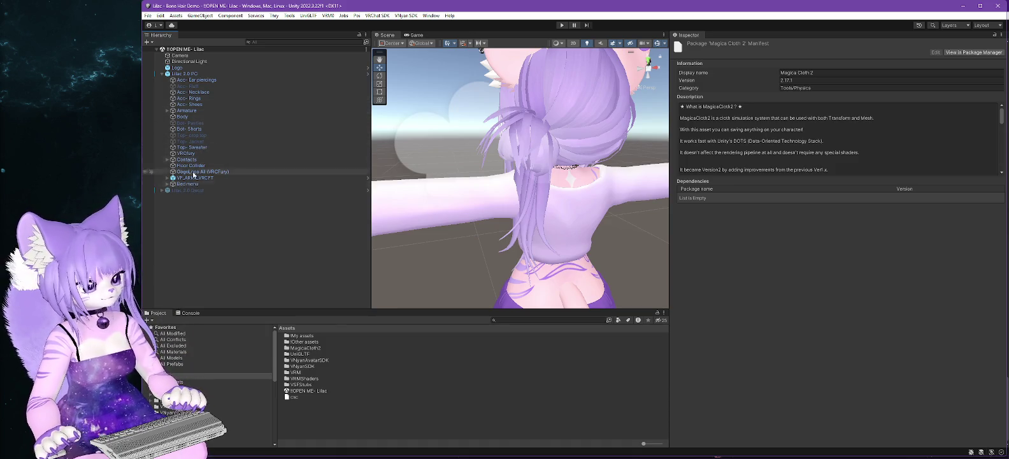
pyautogui.rightClick(183, 74)
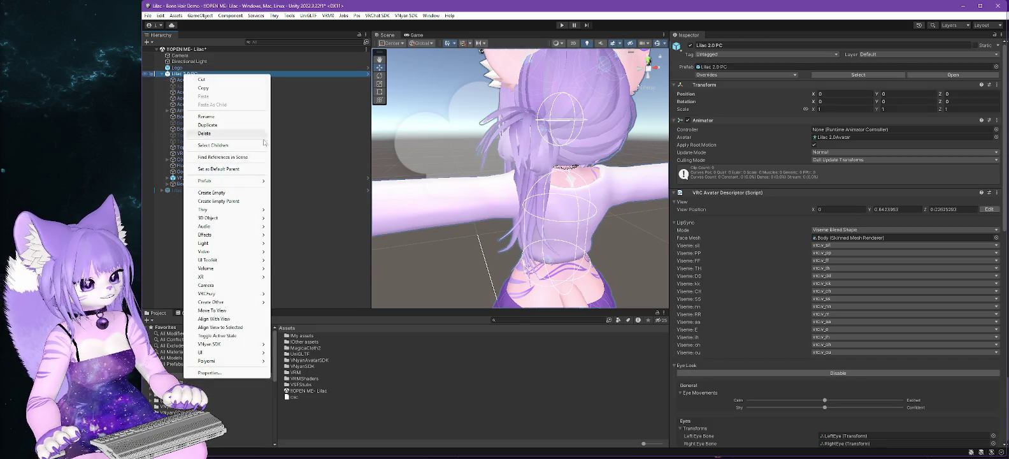
pyautogui.click(237, 192)
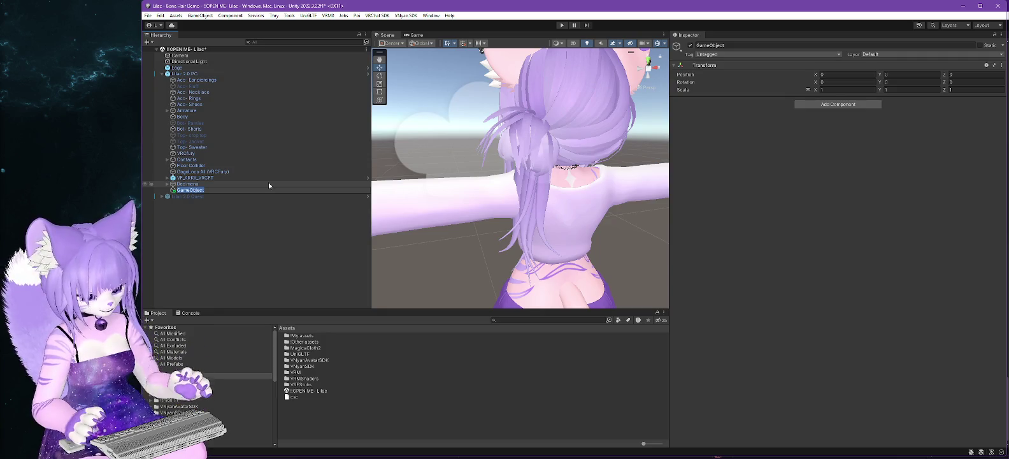
pyautogui.write('P')
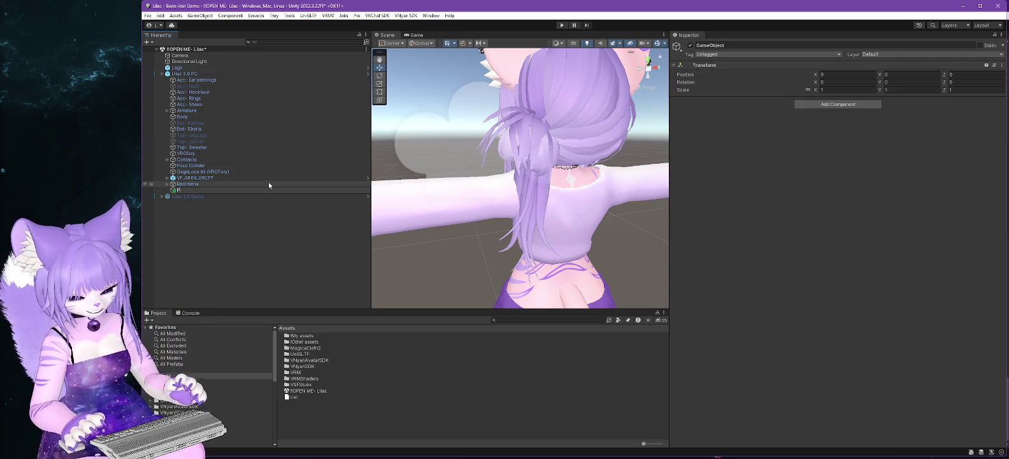
pyautogui.write('hysics Scripts')
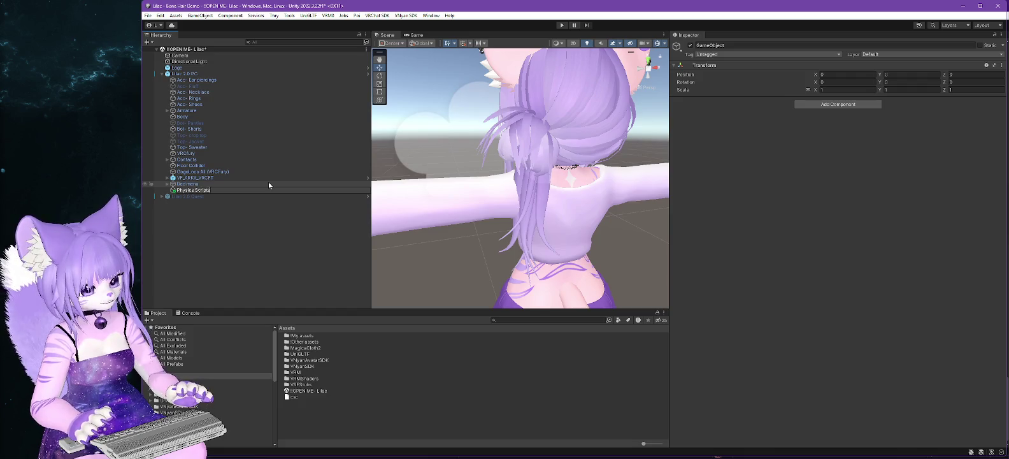
pyautogui.press('Return')
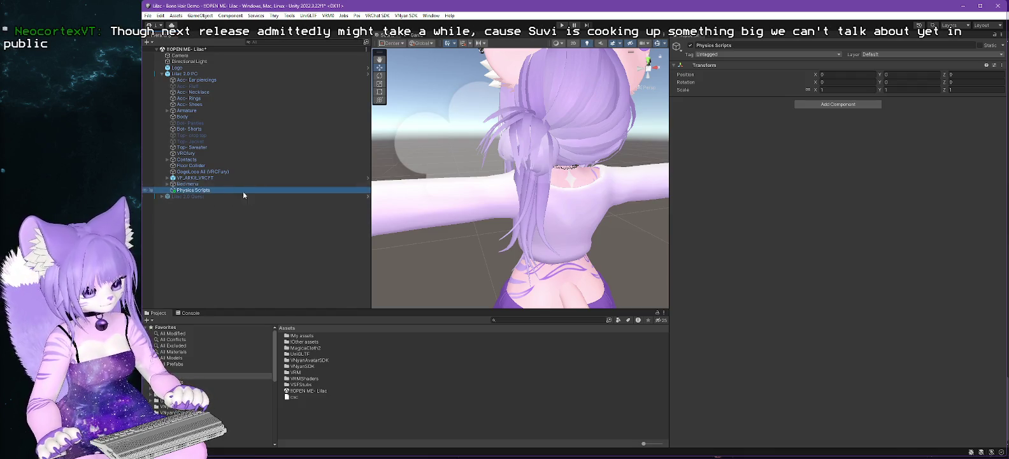
pyautogui.click(179, 219)
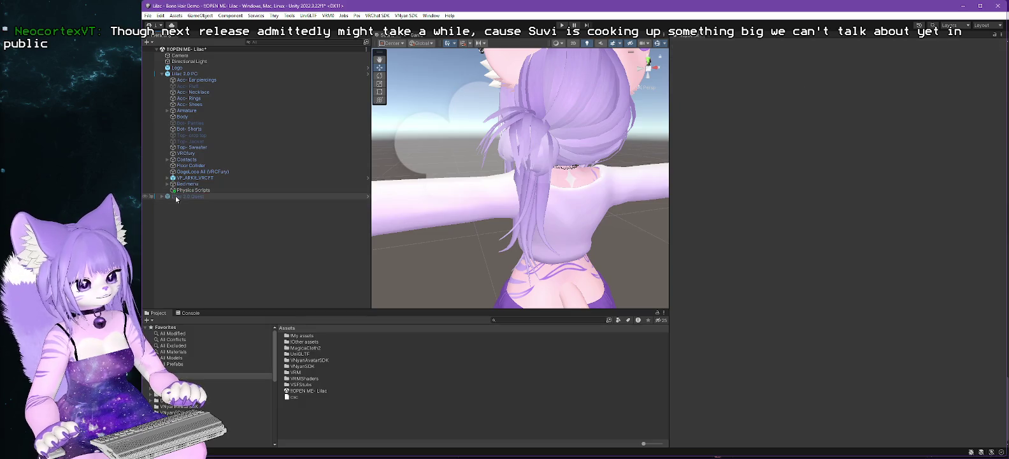
pyautogui.click(188, 190)
# Add a Magica Cloth2 > Magica Cloth object under Physics Scripts, then switch to the Pimp My VRoid window.
pyautogui.rightClick(202, 190)
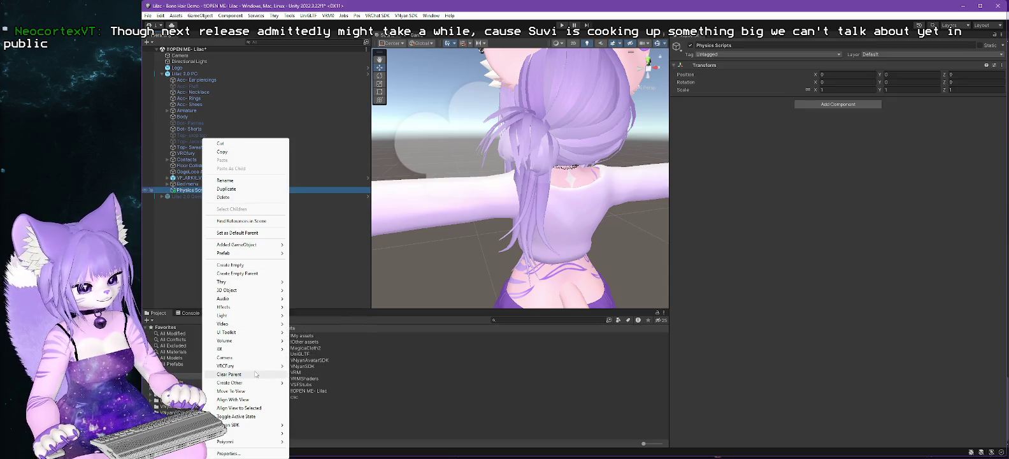
pyautogui.moveTo(255, 383)
pyautogui.moveTo(332, 382)
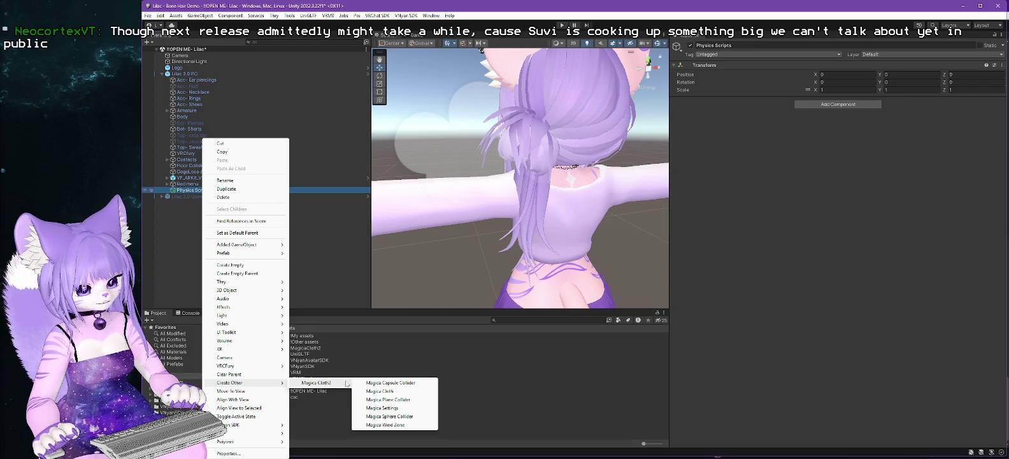
pyautogui.click(385, 390)
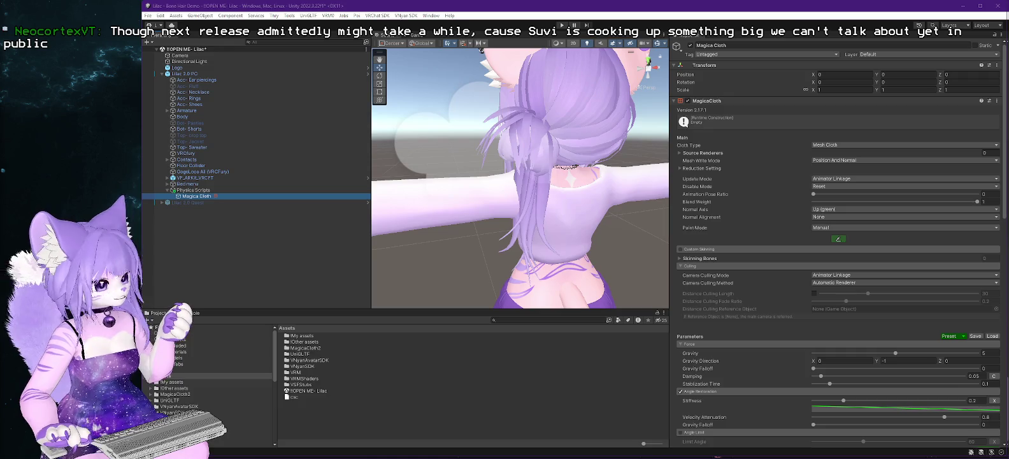
pyautogui.hotkey('alt', 'Tab')
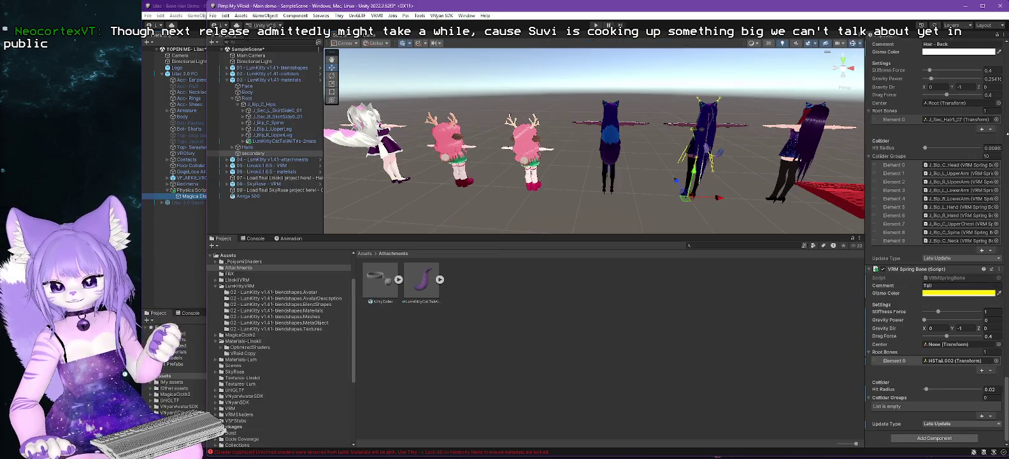
# Collapse the Tail VRM Spring Bone component, minimize Pimp My VRoid, and widen the Lilac Scene view.
pyautogui.click(898, 269)
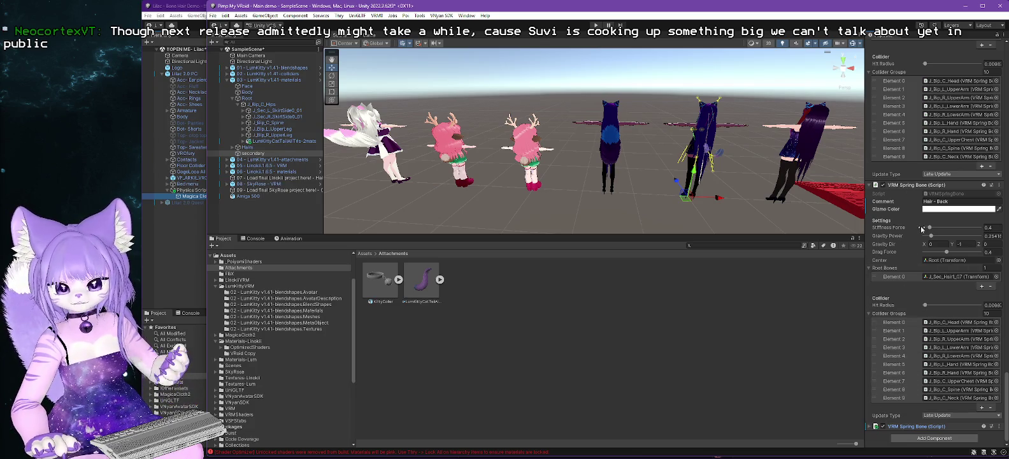
pyautogui.click(967, 8)
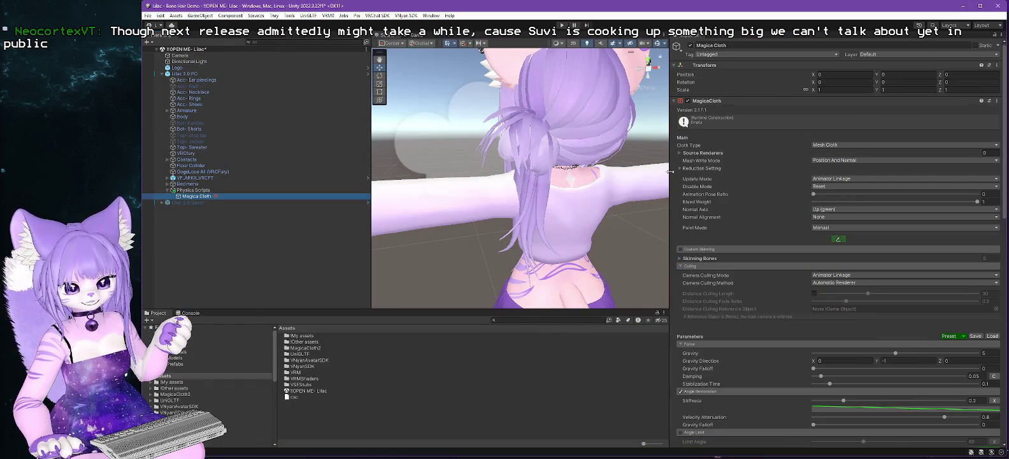
pyautogui.moveTo(670, 171); pyautogui.dragTo(726, 166)
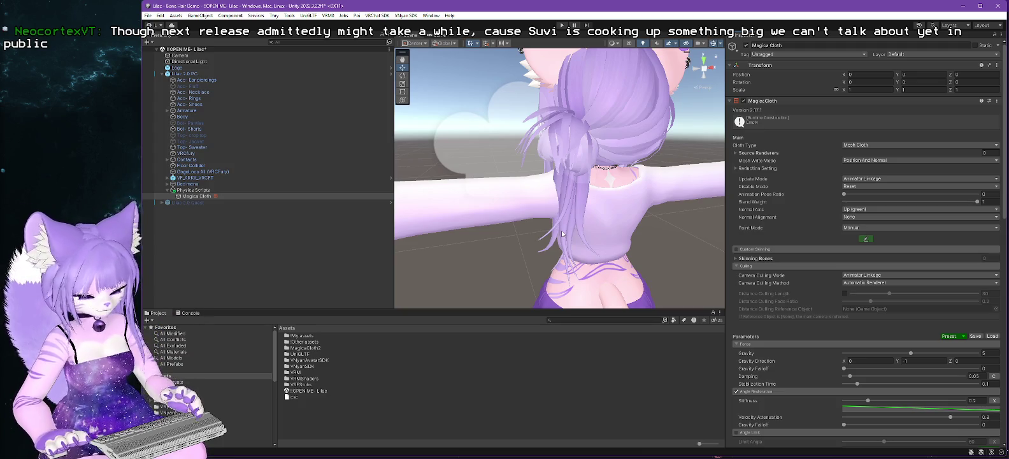
# Orbit to see the avatar's front and back, then set the Magica Cloth type to Bone Spring.
pyautogui.moveTo(562, 233)
pyautogui.mouseDown()
pyautogui.moveTo(522, 269)
pyautogui.moveTo(621, 246)
pyautogui.mouseUp()
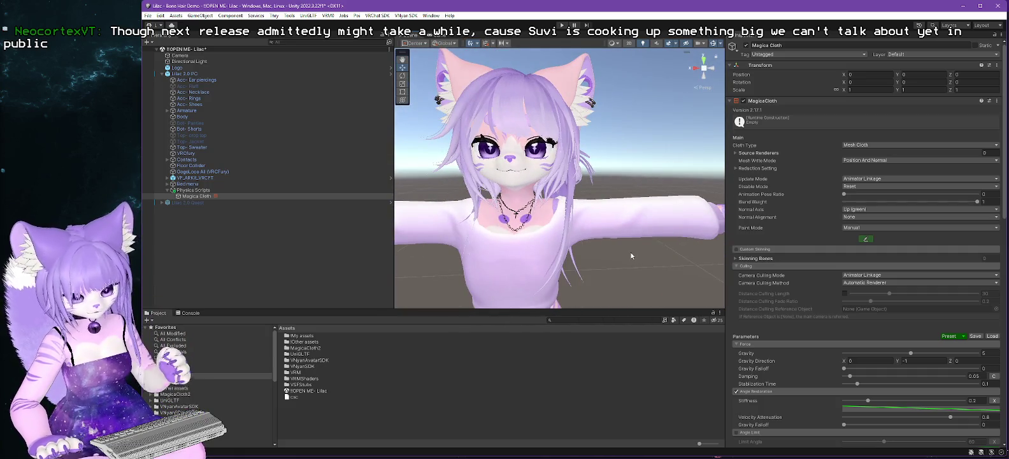
pyautogui.moveTo(632, 268); pyautogui.dragTo(291, 265)
pyautogui.moveTo(432, 258); pyautogui.dragTo(484, 239)
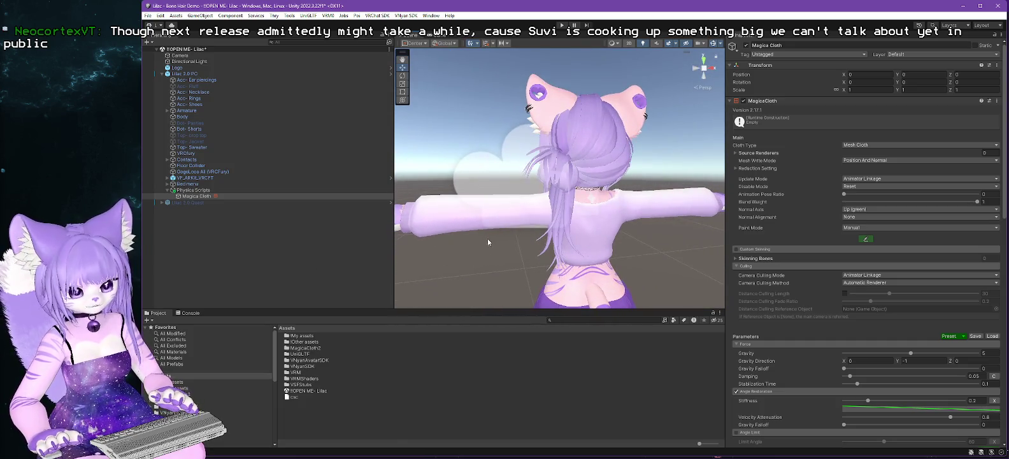
pyautogui.click(860, 145)
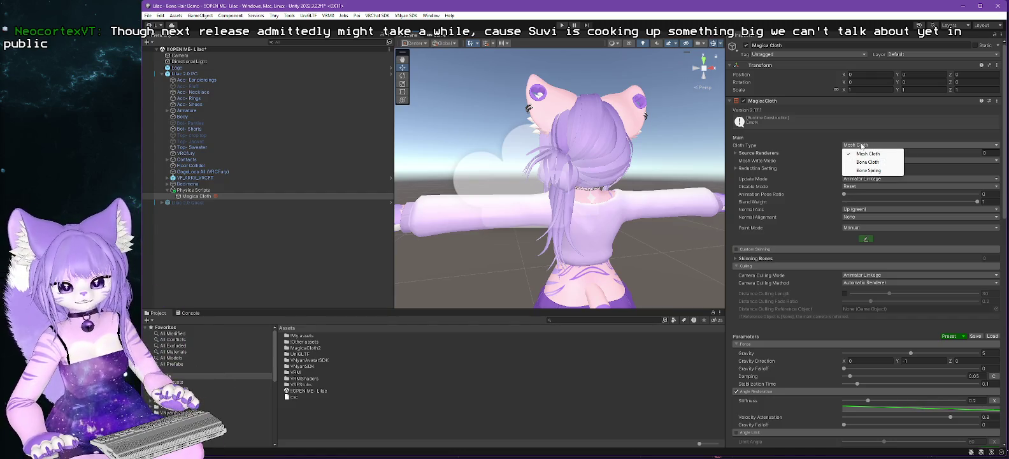
pyautogui.click(868, 170)
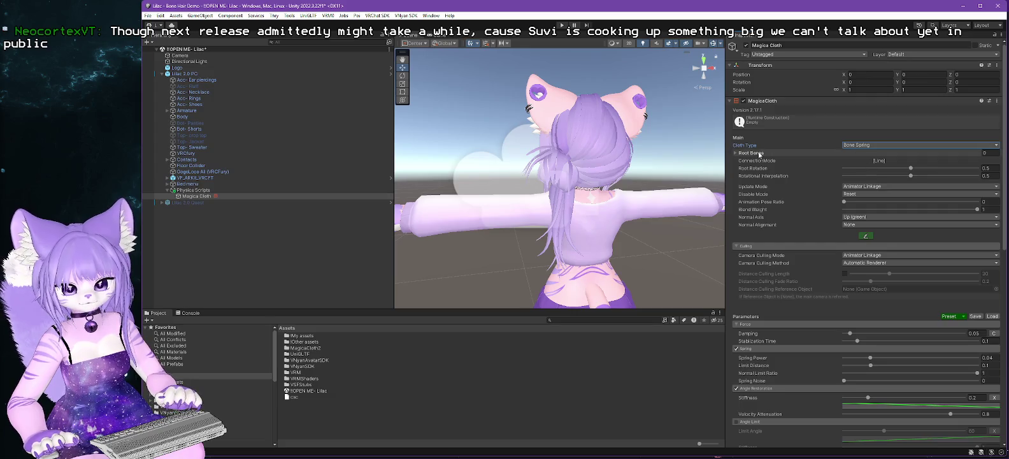
# Expand Root Bones and the Armature, and add an empty Element 0 slot to Root Bones.
pyautogui.click(735, 154)
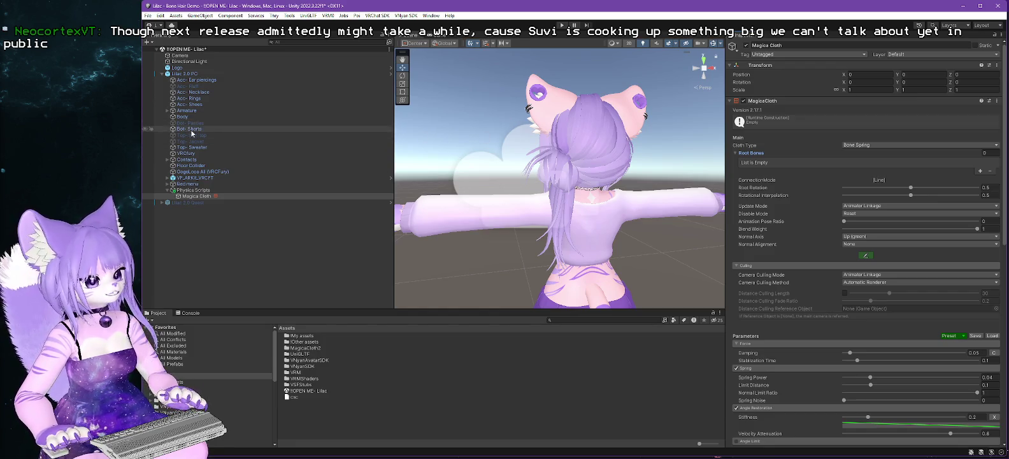
pyautogui.click(167, 110)
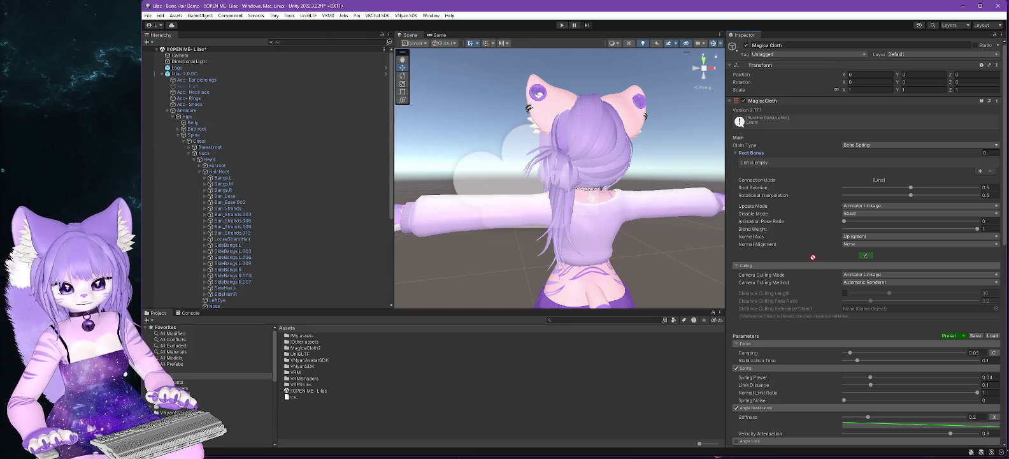
pyautogui.moveTo(856, 145); pyautogui.dragTo(959, 160)
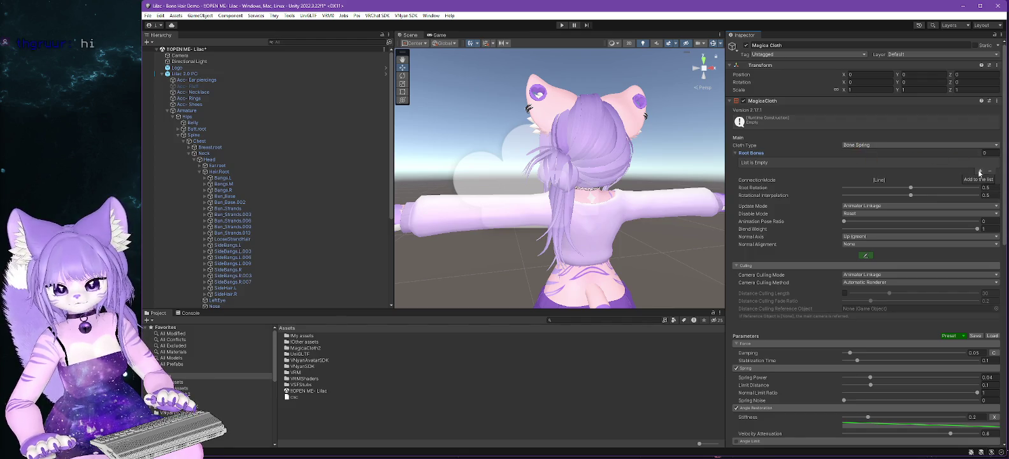
pyautogui.click(979, 171)
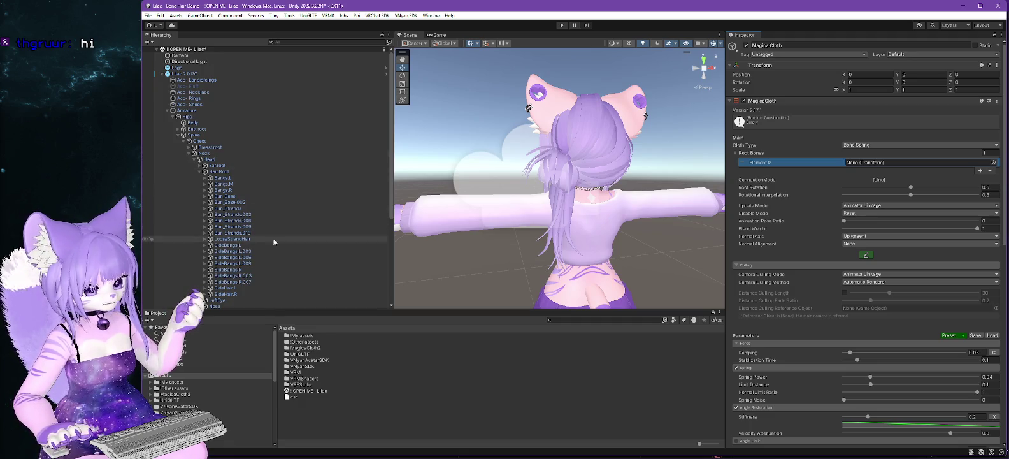
# Assign Bun_Strands as the Magica Cloth's first root bone.
pyautogui.click(241, 240)
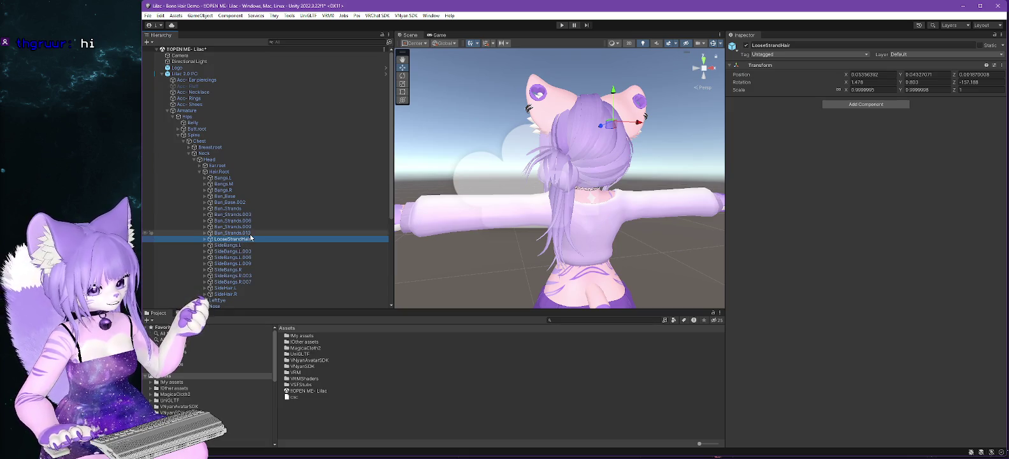
pyautogui.click(237, 211)
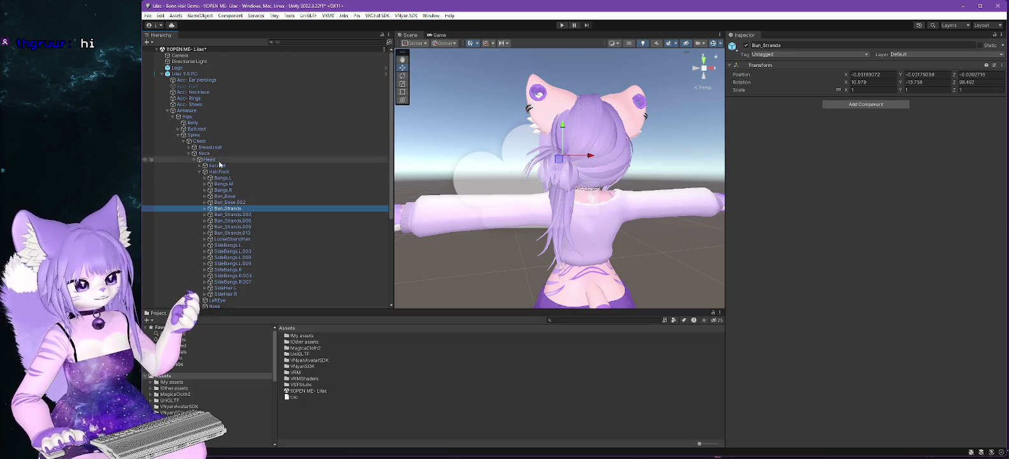
pyautogui.scroll(-5, 198, 276)
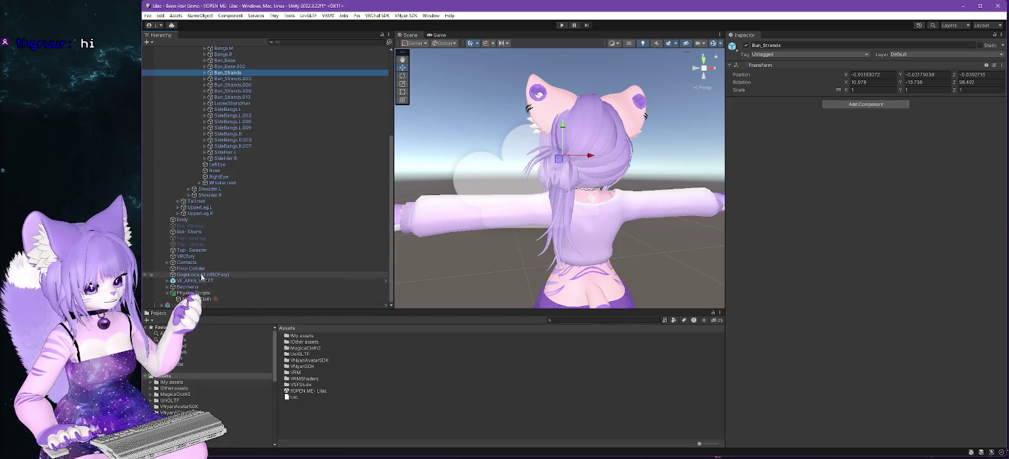
pyautogui.click(197, 298)
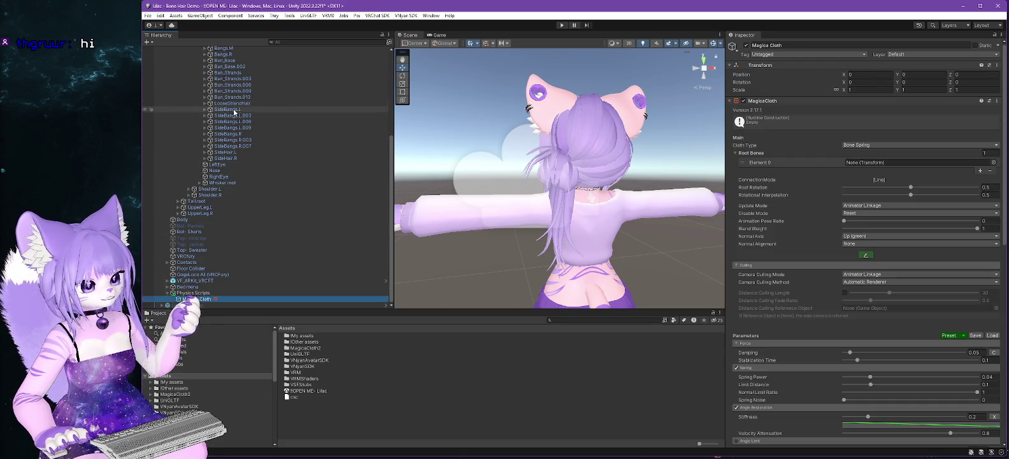
pyautogui.moveTo(238, 76)
pyautogui.mouseDown()
pyautogui.moveTo(637, 141)
pyautogui.moveTo(870, 163)
pyautogui.mouseUp()
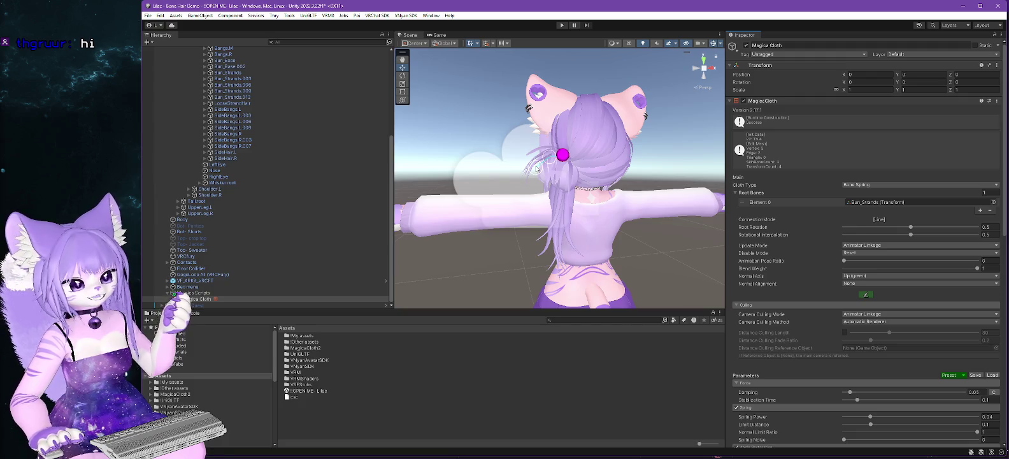
# Try Bun_Base, Bun_Base.002 and LooseStrandHair in turn as the Magica Cloth root bone.
pyautogui.scroll(5, 258, 159)
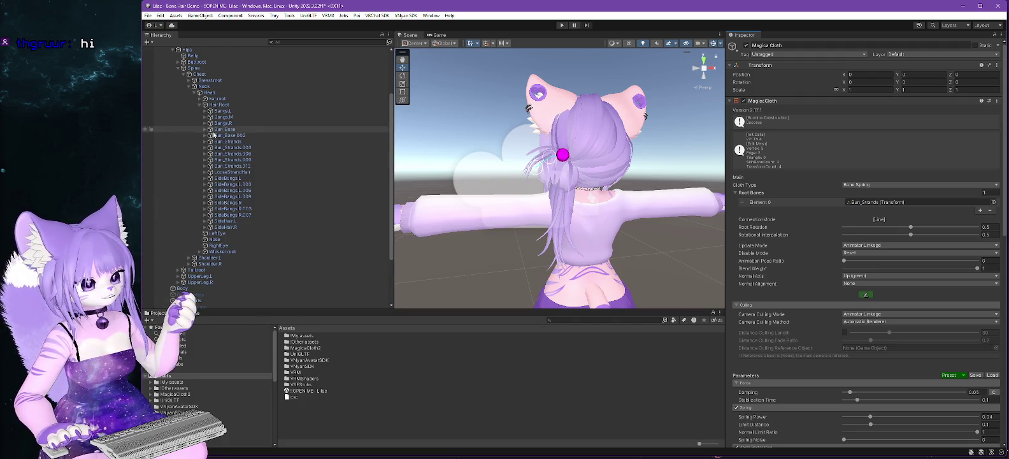
pyautogui.moveTo(227, 130); pyautogui.dragTo(929, 205)
pyautogui.moveTo(230, 135)
pyautogui.mouseDown()
pyautogui.moveTo(555, 148)
pyautogui.moveTo(917, 202)
pyautogui.mouseUp()
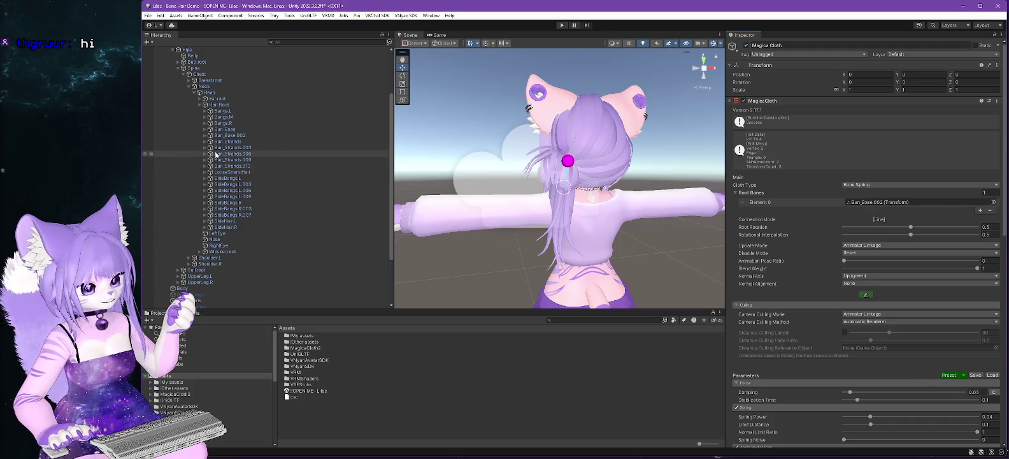
pyautogui.moveTo(232, 147); pyautogui.dragTo(868, 206)
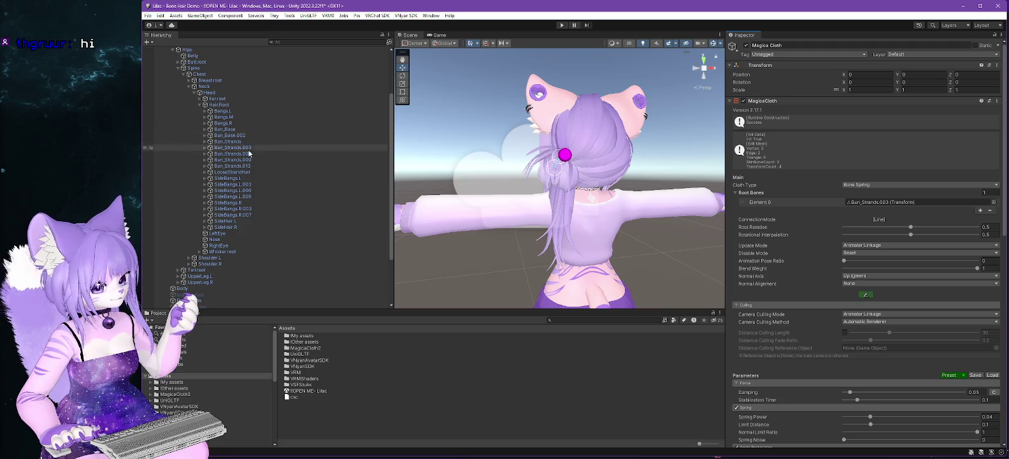
pyautogui.moveTo(232, 172)
pyautogui.mouseDown()
pyautogui.moveTo(709, 166)
pyautogui.moveTo(874, 203)
pyautogui.mouseUp()
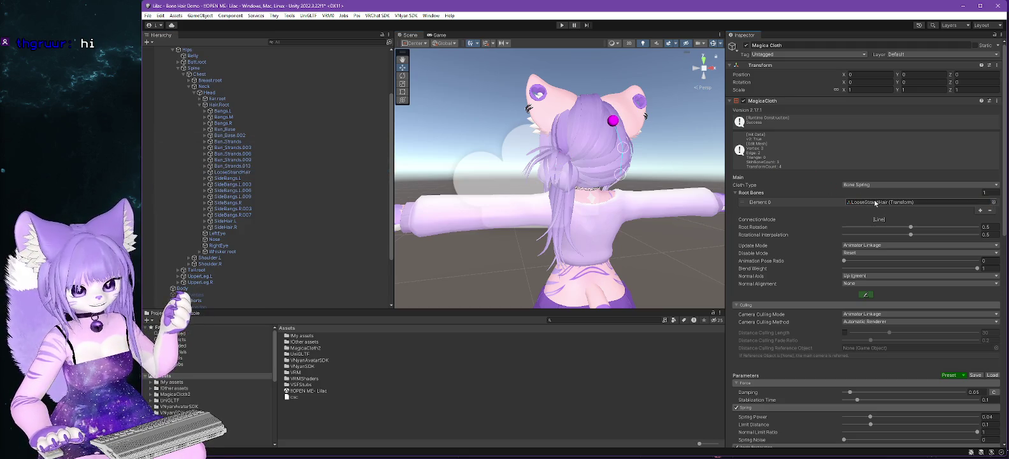
# Try Bun_Strands.006, settle on Bun_Base as root bone, and view Hair.Root's Phys Bone settings.
pyautogui.click(249, 154)
pyautogui.moveTo(251, 155); pyautogui.dragTo(874, 202)
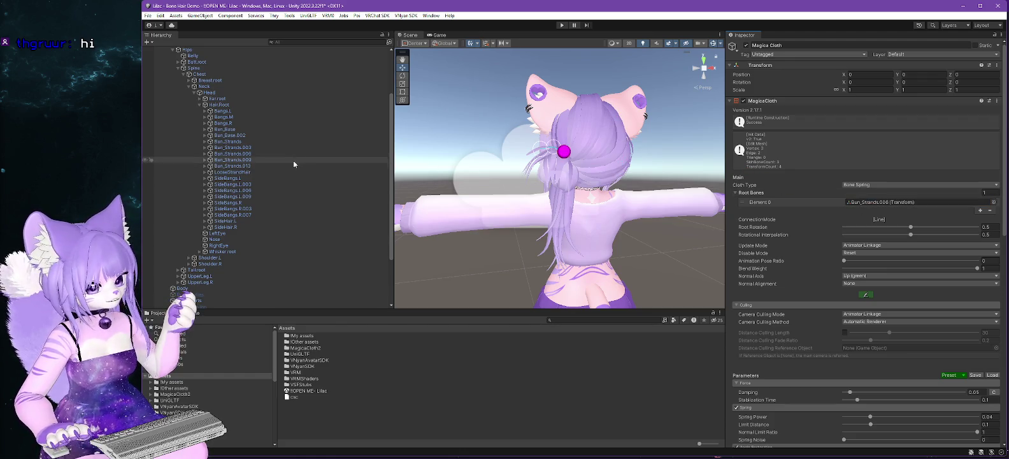
pyautogui.moveTo(226, 221)
pyautogui.mouseDown()
pyautogui.moveTo(849, 169)
pyautogui.moveTo(874, 202)
pyautogui.mouseUp()
pyautogui.moveTo(514, 210); pyautogui.dragTo(484, 211)
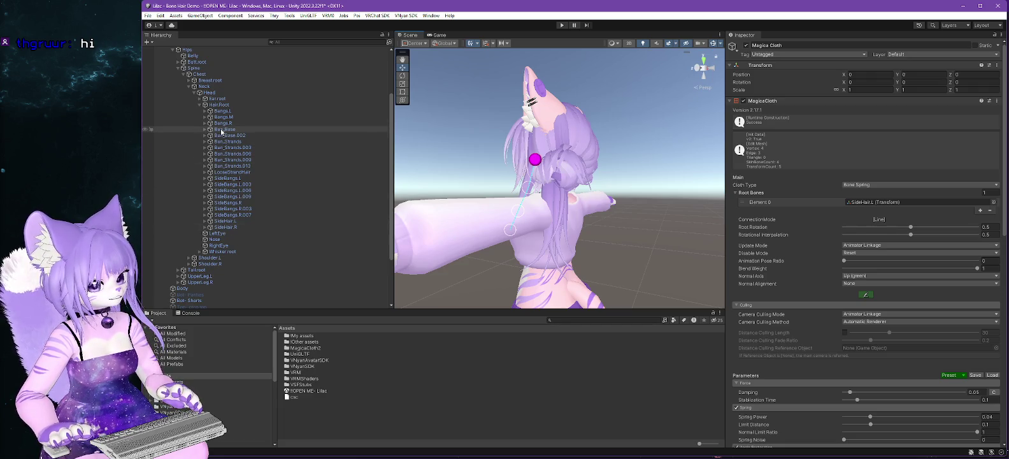
pyautogui.moveTo(225, 129); pyautogui.dragTo(859, 204)
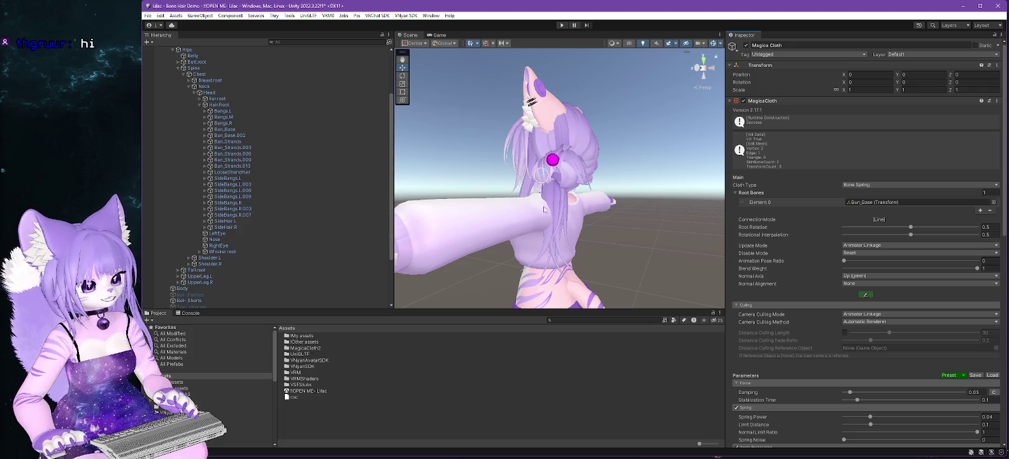
pyautogui.moveTo(574, 209); pyautogui.dragTo(538, 210)
pyautogui.click(223, 105)
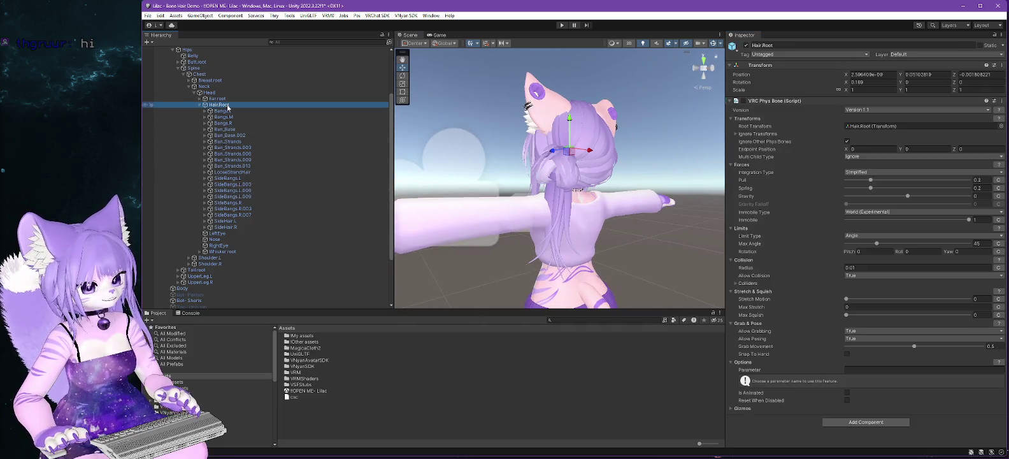
# Make Bun_Strands.009 the Magica Cloth root bone, then bring up the cloth preset list.
pyautogui.click(258, 141)
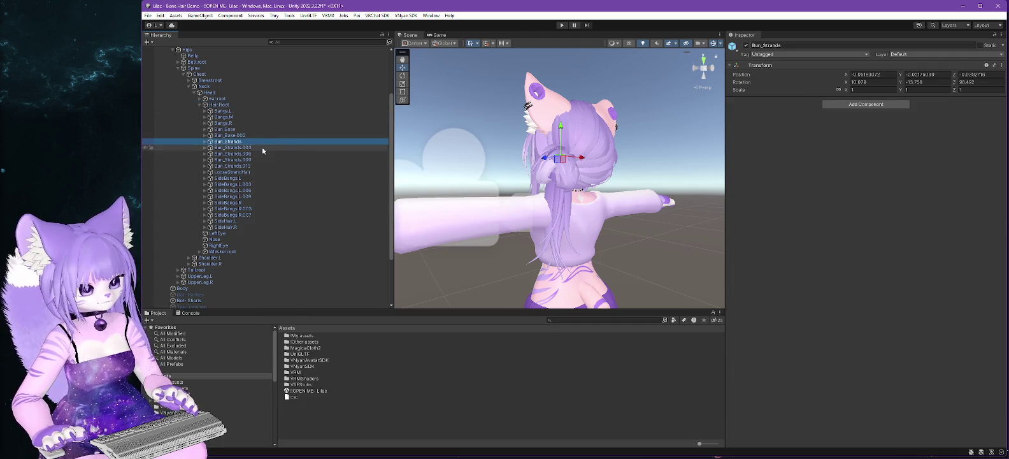
pyautogui.press('Down')
pyautogui.press('Down')
pyautogui.press('Down')
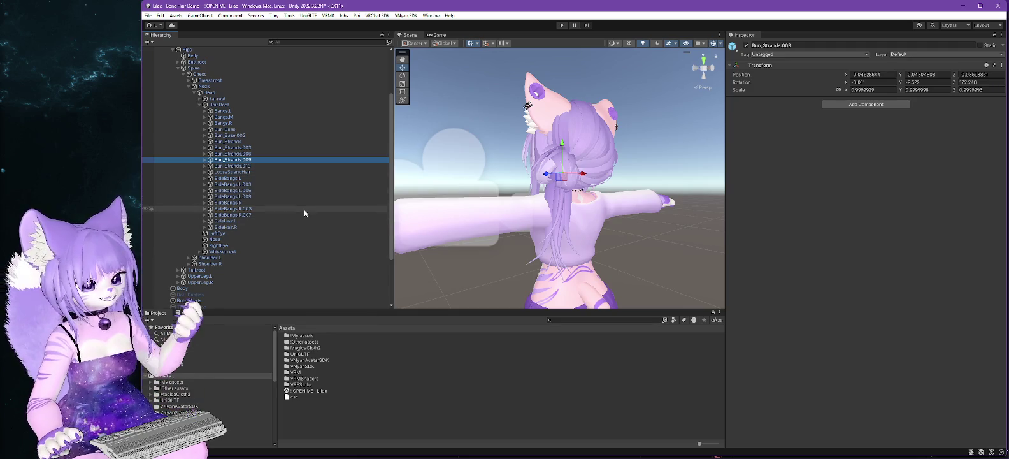
pyautogui.scroll(-4, 221, 272)
pyautogui.click(196, 298)
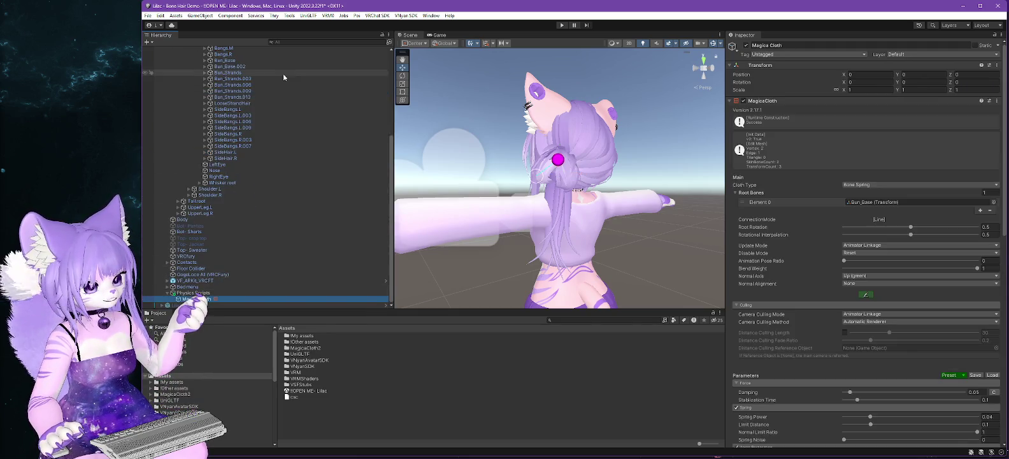
pyautogui.moveTo(233, 91); pyautogui.dragTo(868, 207)
pyautogui.scroll(5, 539, 235)
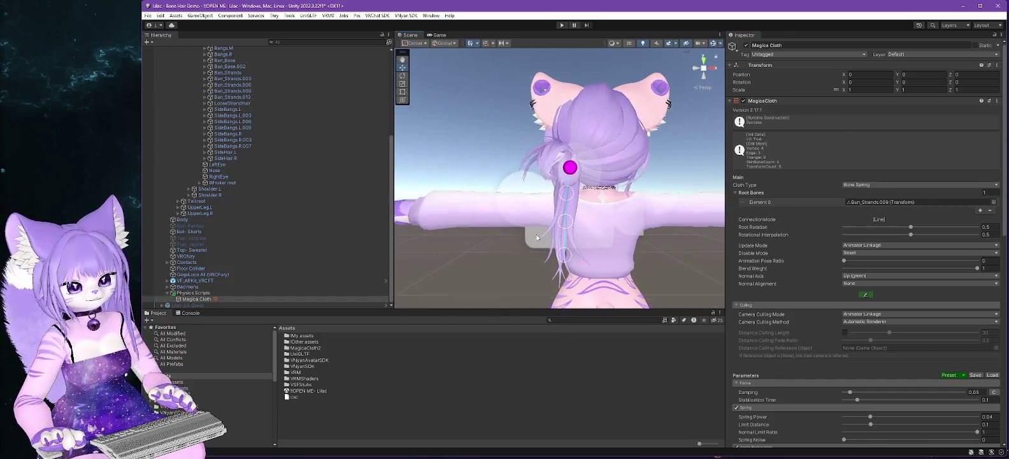
pyautogui.moveTo(539, 234)
pyautogui.mouseDown()
pyautogui.moveTo(588, 266)
pyautogui.moveTo(559, 265)
pyautogui.mouseUp()
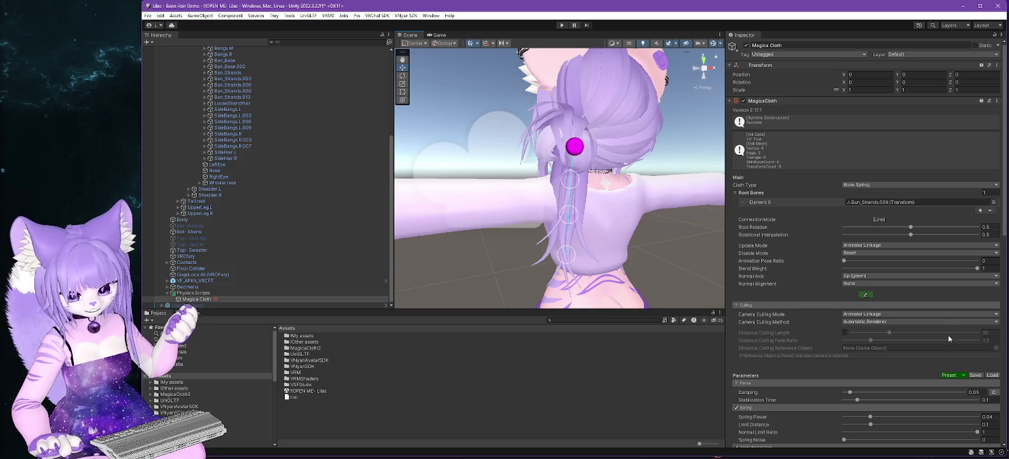
pyautogui.click(962, 376)
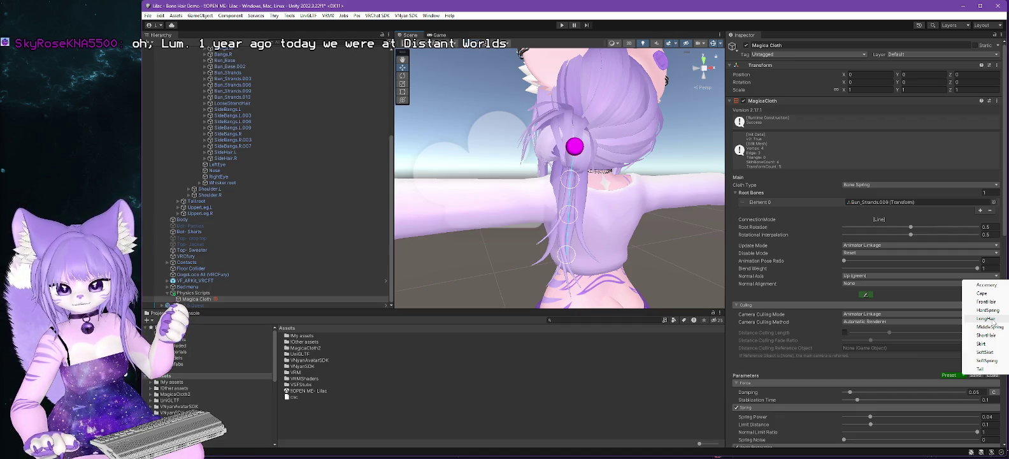
# Apply the LongHair preset, enter Play mode, and dismiss the lighting fix prompt.
pyautogui.click(990, 319)
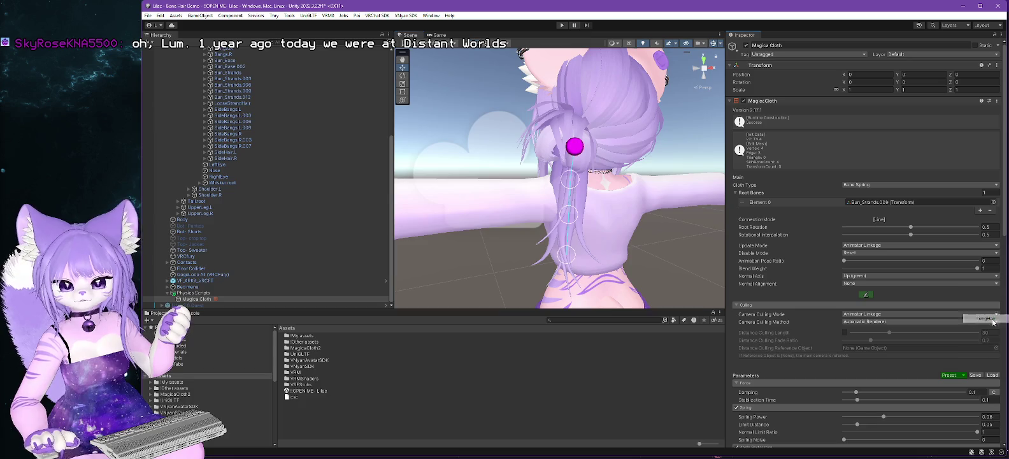
pyautogui.click(562, 25)
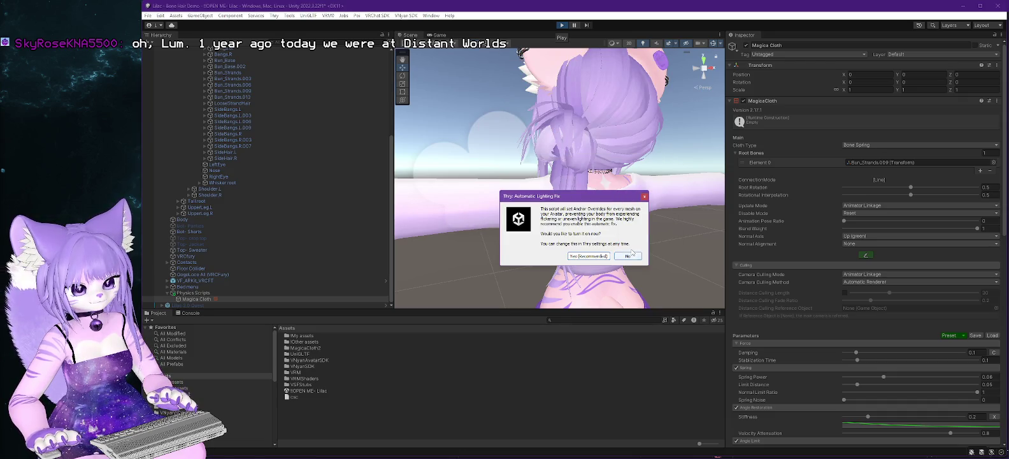
pyautogui.click(585, 255)
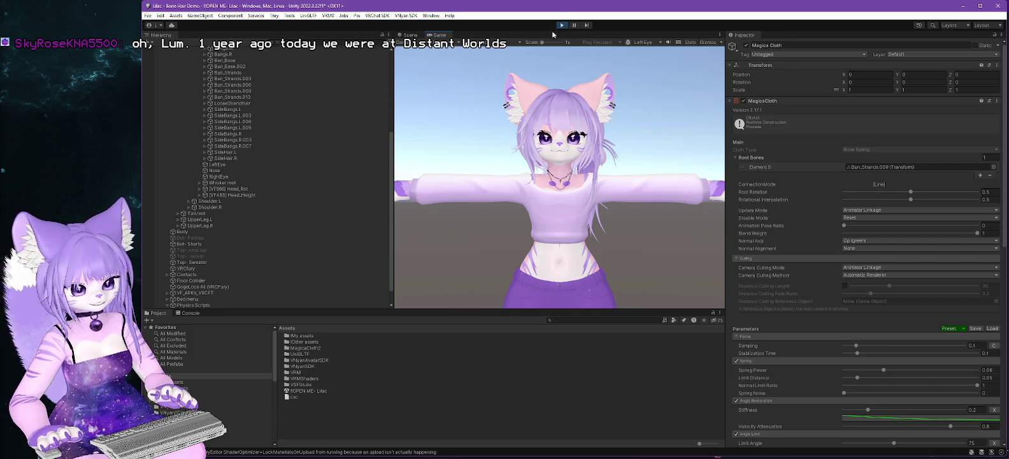
# Nudge Lilac 2.0 PC's Position X to 0.1 and back to 0, then stop Play mode.
pyautogui.moveTo(392, 162); pyautogui.dragTo(388, 47)
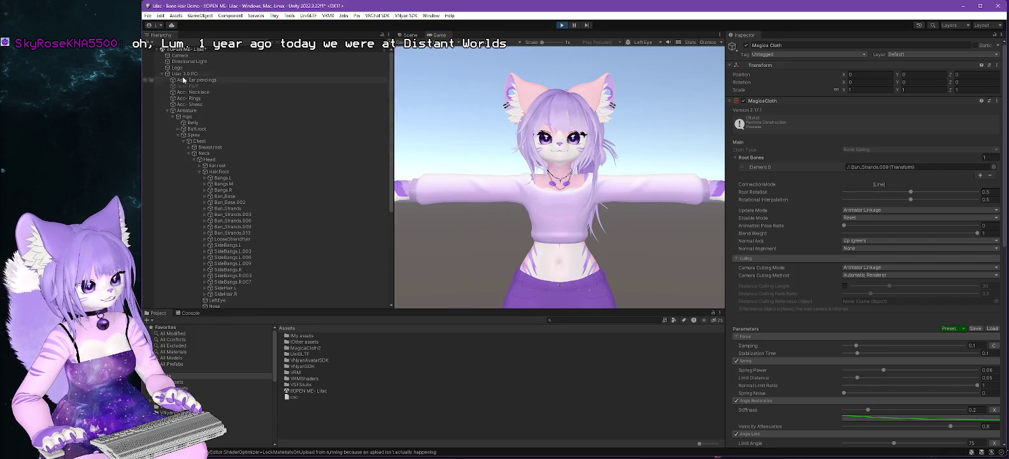
pyautogui.click(183, 75)
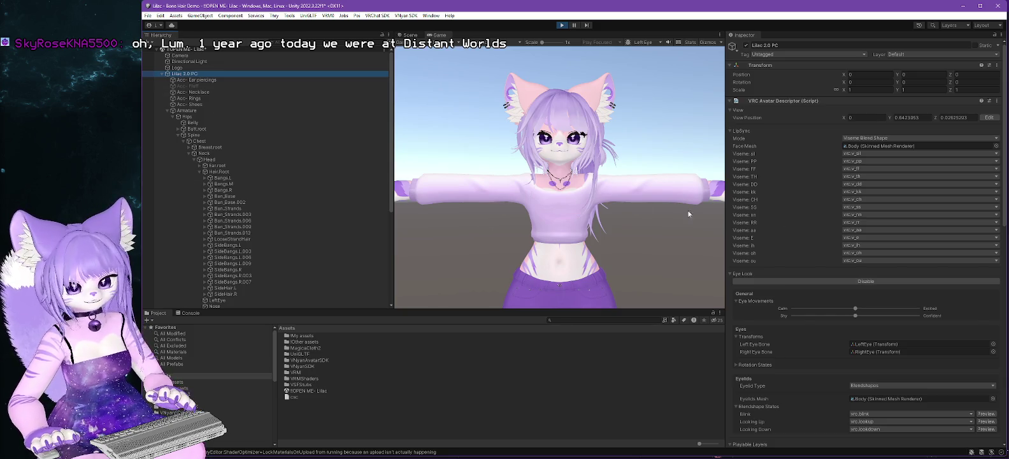
pyautogui.click(858, 75)
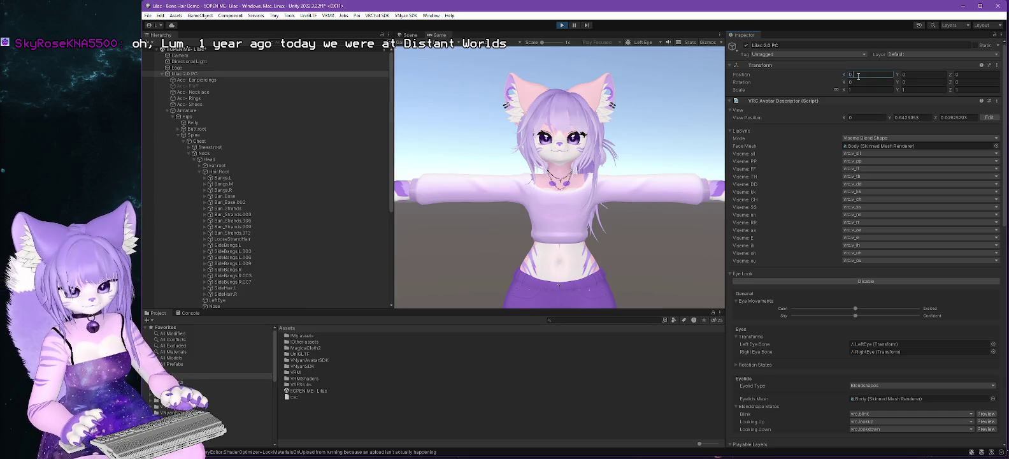
pyautogui.write('0.1')
pyautogui.press('BackSpace')
pyautogui.press('BackSpace')
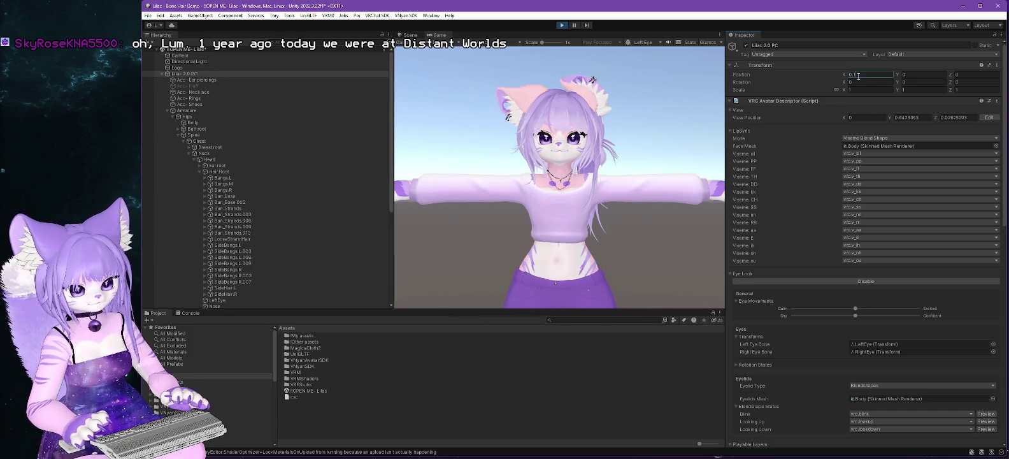
pyautogui.click(559, 27)
pyautogui.moveTo(667, 273); pyautogui.dragTo(695, 262)
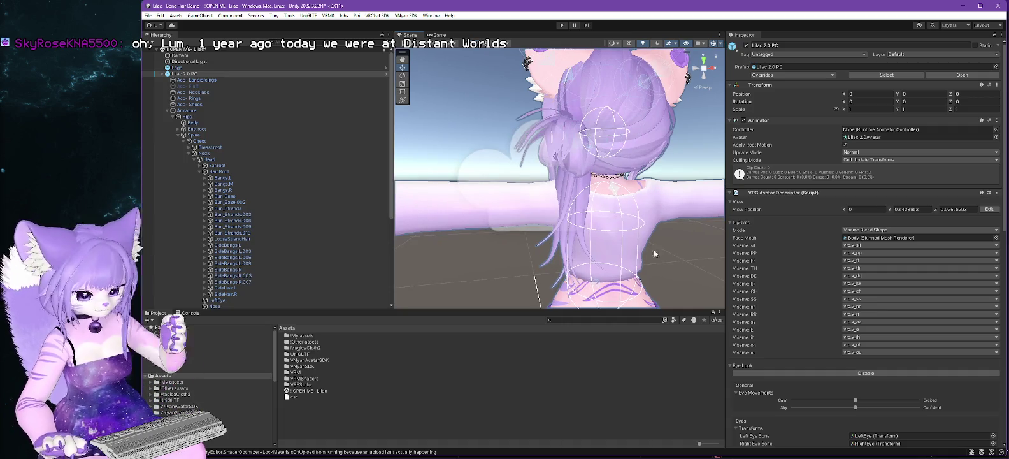
# Enter Magica Cloth's movement attribute painting to check the hair's cloth points, then exit it.
pyautogui.scroll(-7, 332, 242)
pyautogui.click(198, 300)
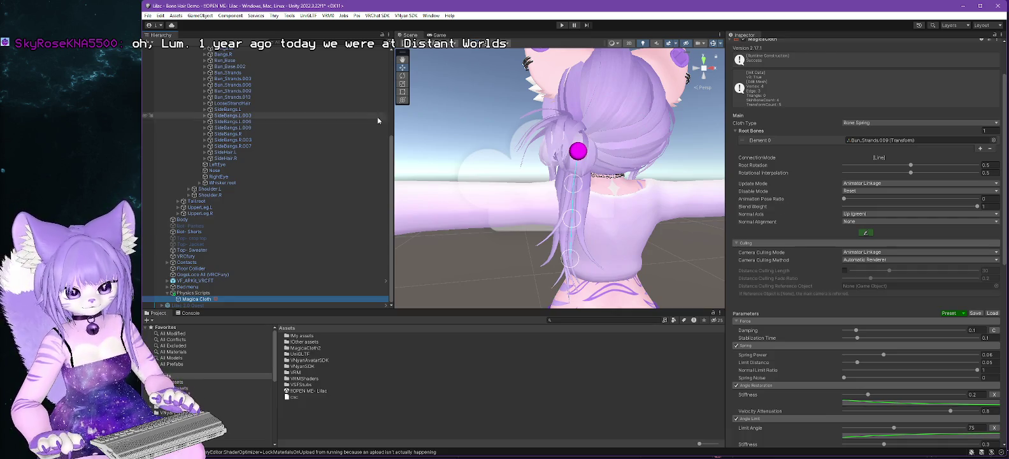
pyautogui.click(865, 232)
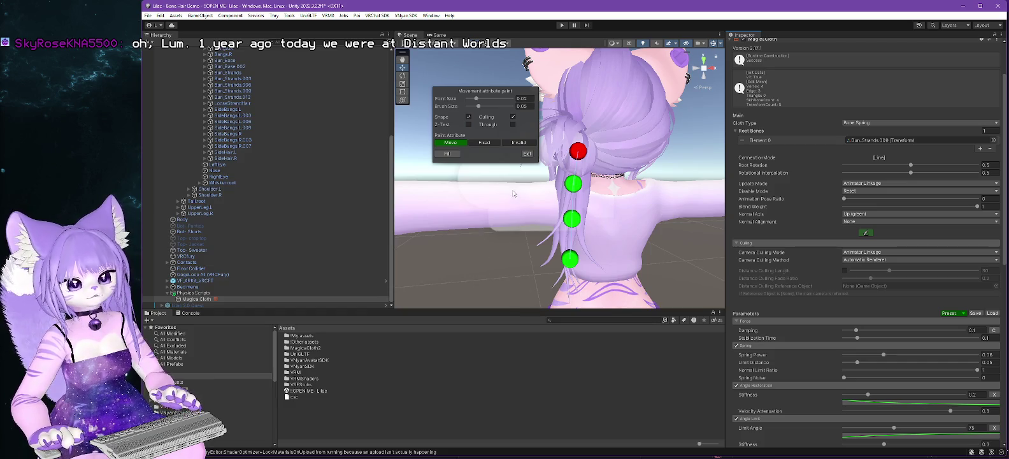
pyautogui.click(528, 155)
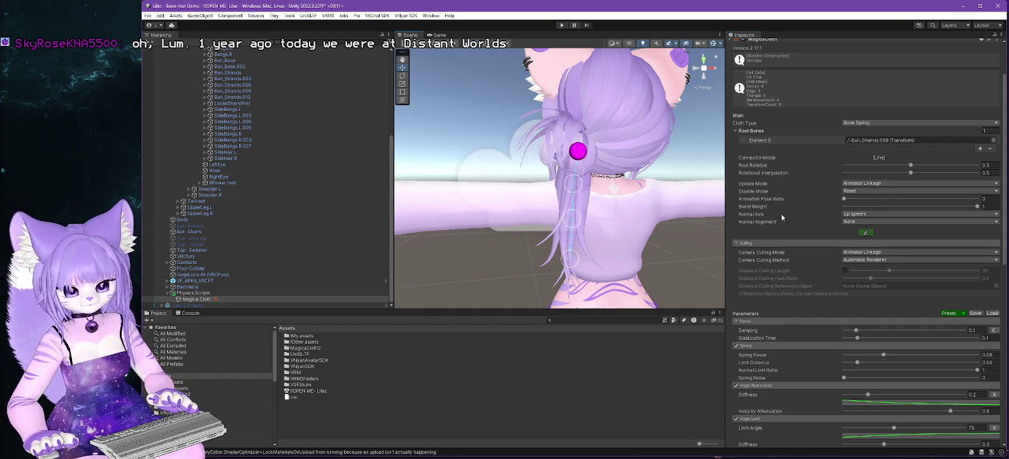
pyautogui.scroll(-2, 796, 252)
pyautogui.scroll(-4, 795, 253)
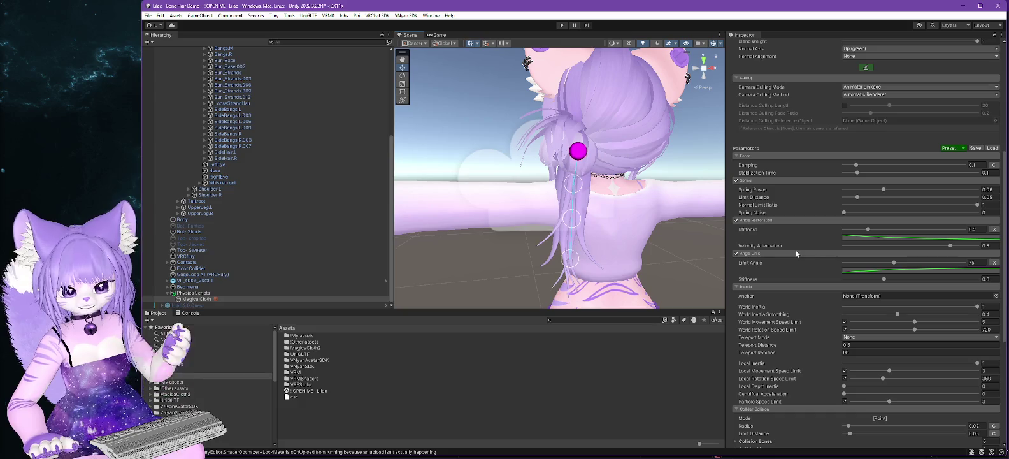
# Raise the Collider Collision radius from 0.02 to 0.071 and expand the empty Collision Bones and Collider lists.
pyautogui.scroll(-2, 795, 246)
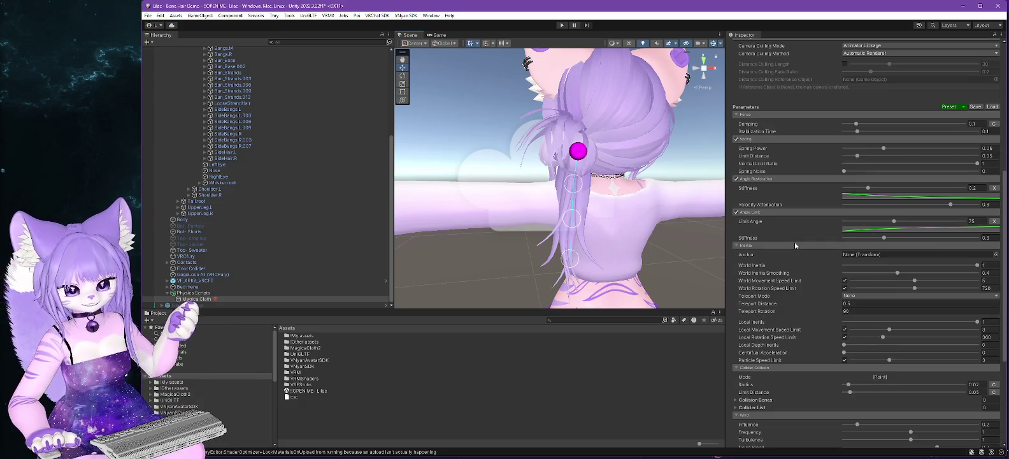
pyautogui.scroll(2, 794, 241)
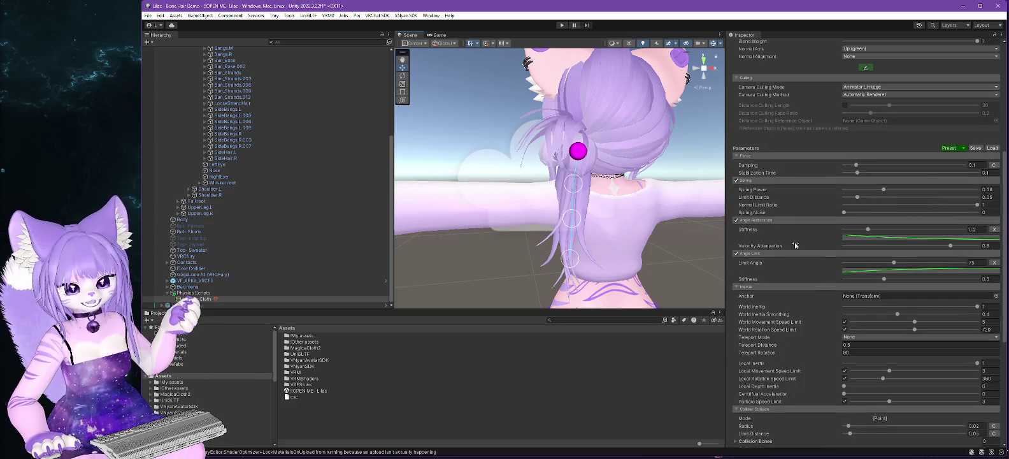
pyautogui.scroll(-4, 794, 243)
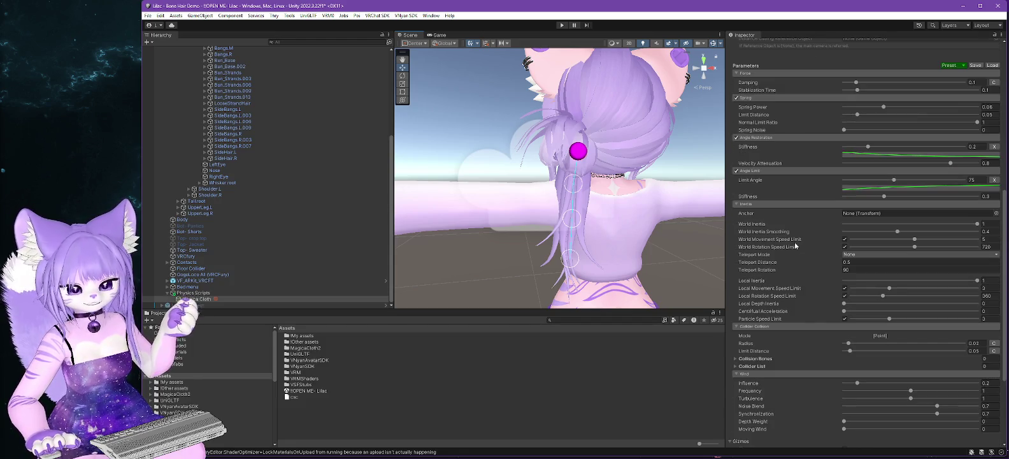
pyautogui.scroll(-2, 793, 244)
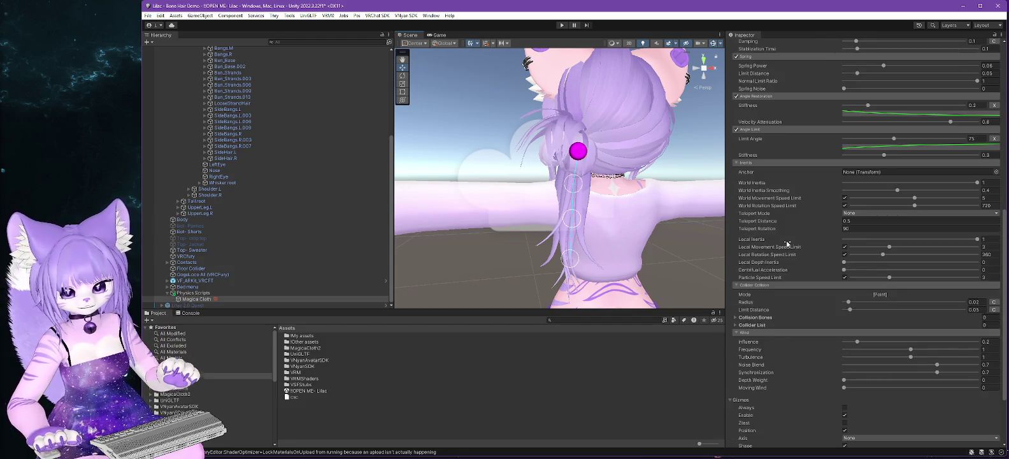
pyautogui.scroll(-2, 787, 244)
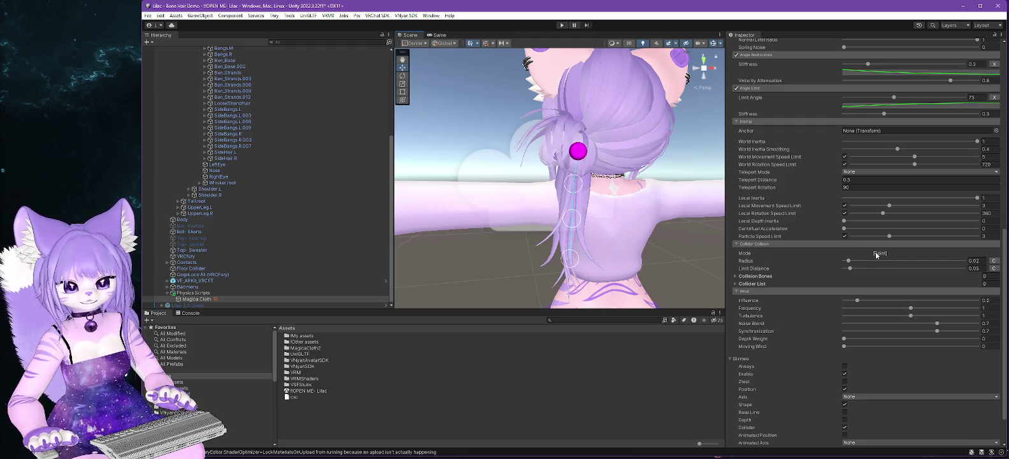
pyautogui.moveTo(848, 261); pyautogui.dragTo(856, 261)
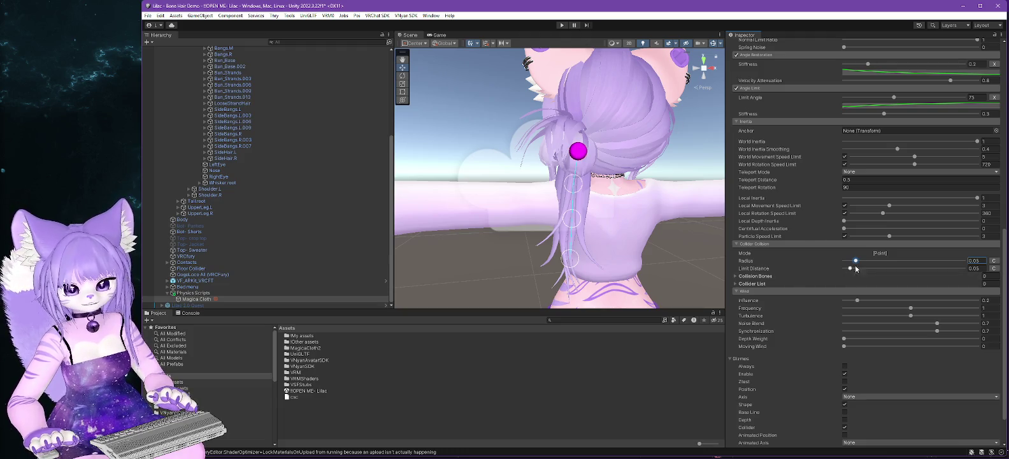
pyautogui.moveTo(857, 262)
pyautogui.mouseDown()
pyautogui.moveTo(877, 261)
pyautogui.moveTo(861, 260)
pyautogui.mouseUp()
pyautogui.click(886, 276)
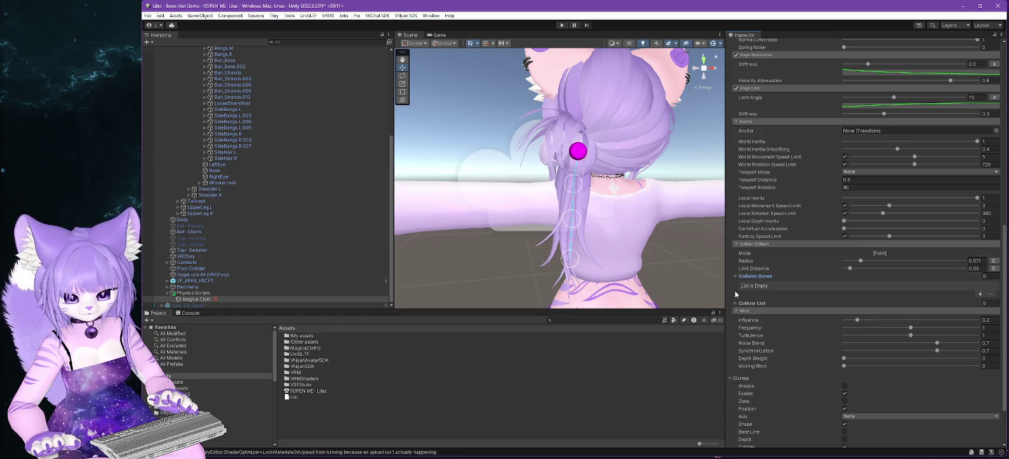
pyautogui.click(898, 303)
pyautogui.scroll(15, 809, 247)
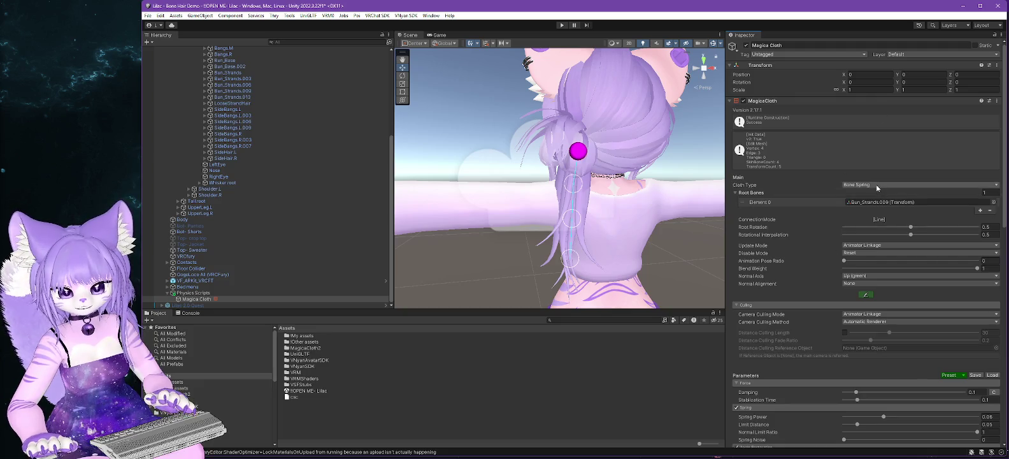
# Switch the Magica Cloth type to Bone Cloth.
pyautogui.click(876, 185)
pyautogui.click(876, 202)
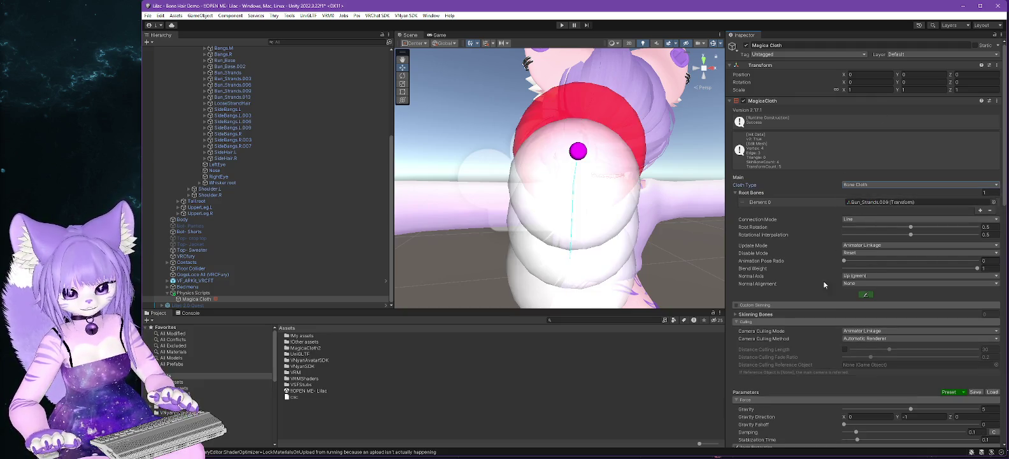
pyautogui.scroll(-15, 771, 281)
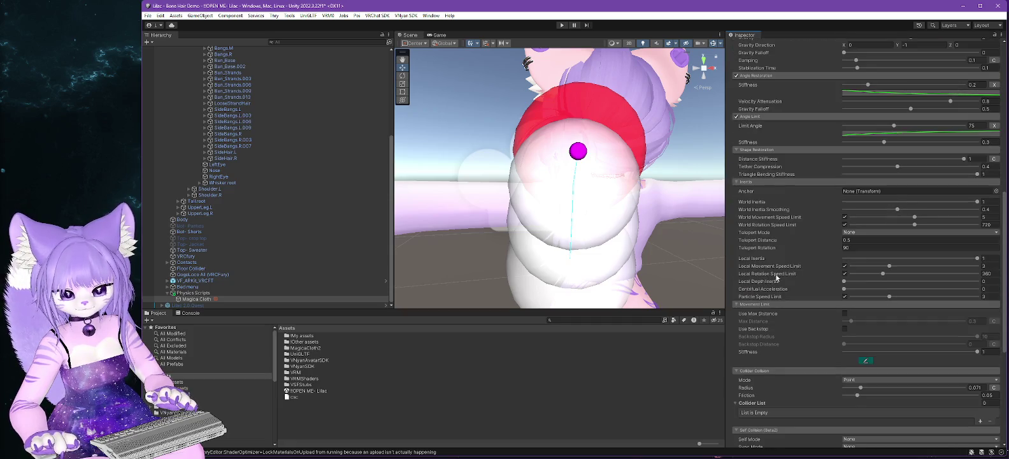
pyautogui.scroll(-3, 776, 277)
# Lower the collider radius step by step to 0.013, then start Play mode.
pyautogui.moveTo(861, 326); pyautogui.dragTo(847, 326)
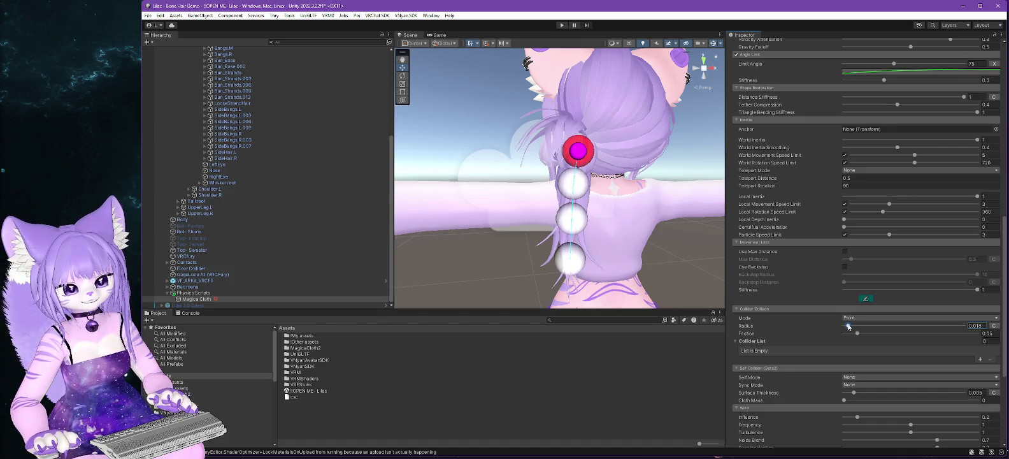
pyautogui.moveTo(610, 282); pyautogui.dragTo(557, 280)
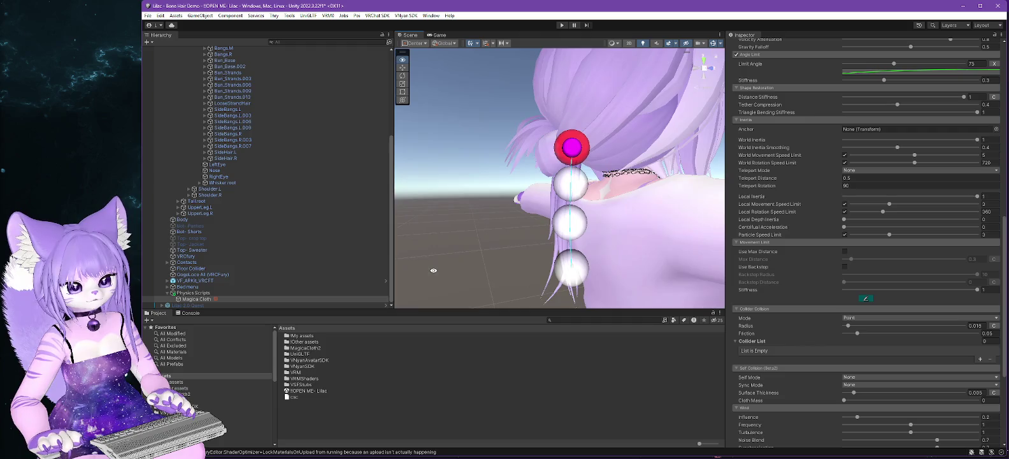
pyautogui.click(847, 326)
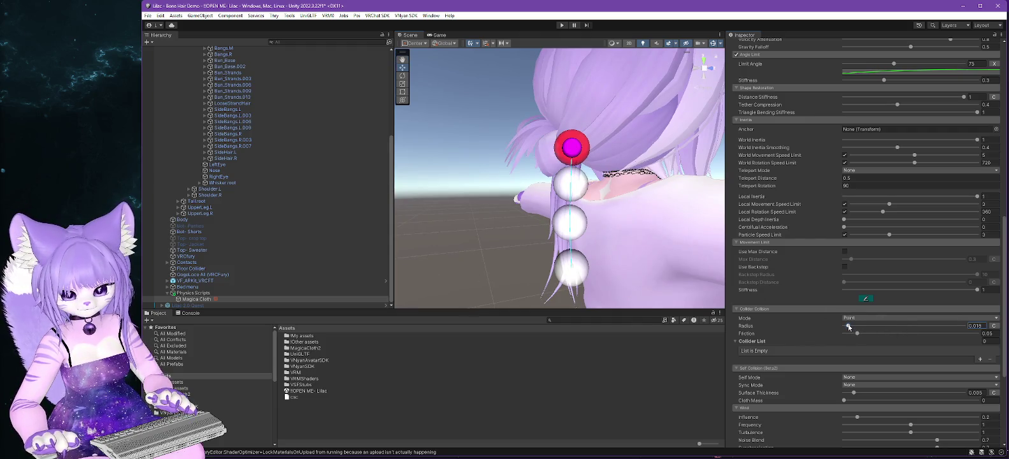
pyautogui.moveTo(847, 326); pyautogui.dragTo(847, 326)
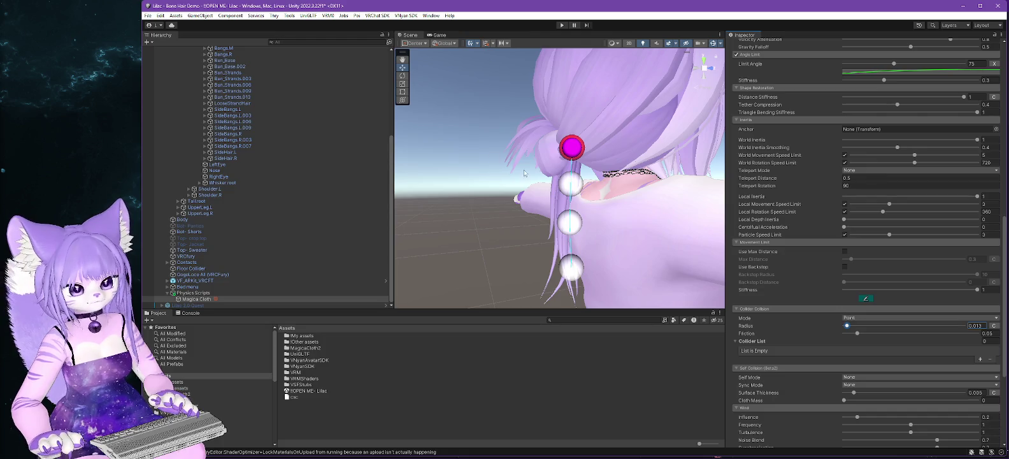
pyautogui.click(562, 25)
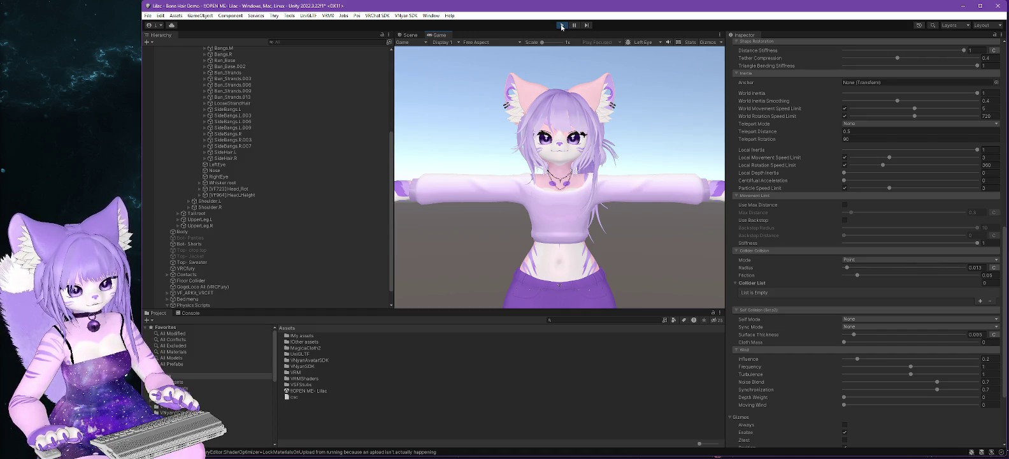
# Shift Lilac 2.0 PC's Position X to .1 and back to 0 several times, then stop Play mode.
pyautogui.scroll(5, 334, 128)
pyautogui.click(185, 73)
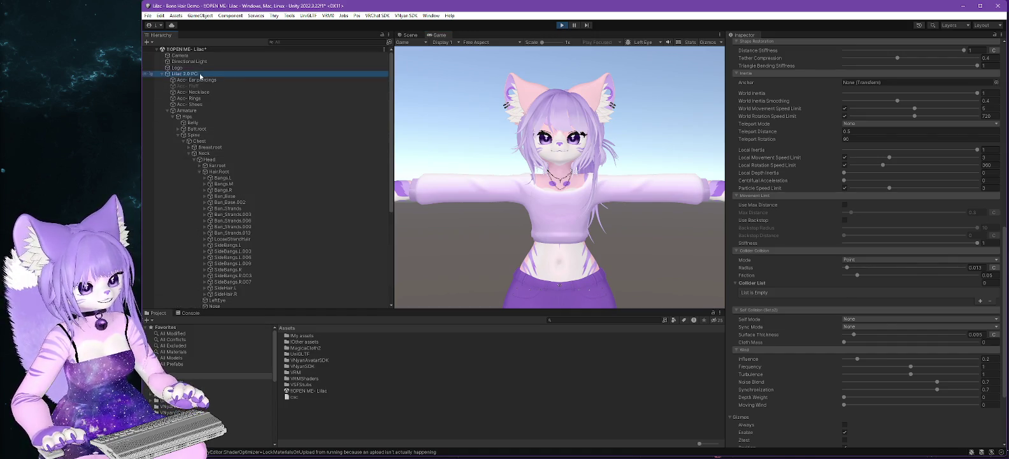
pyautogui.scroll(10, 950, 83)
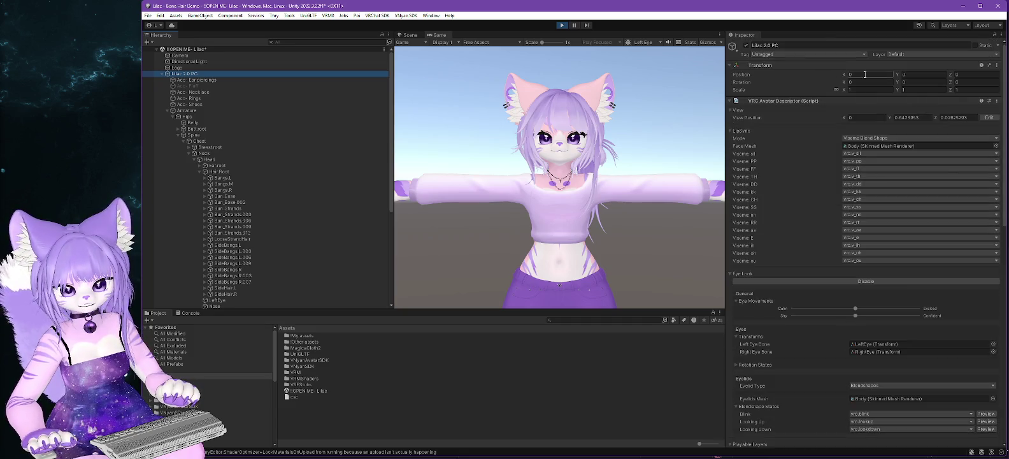
pyautogui.write('.1')
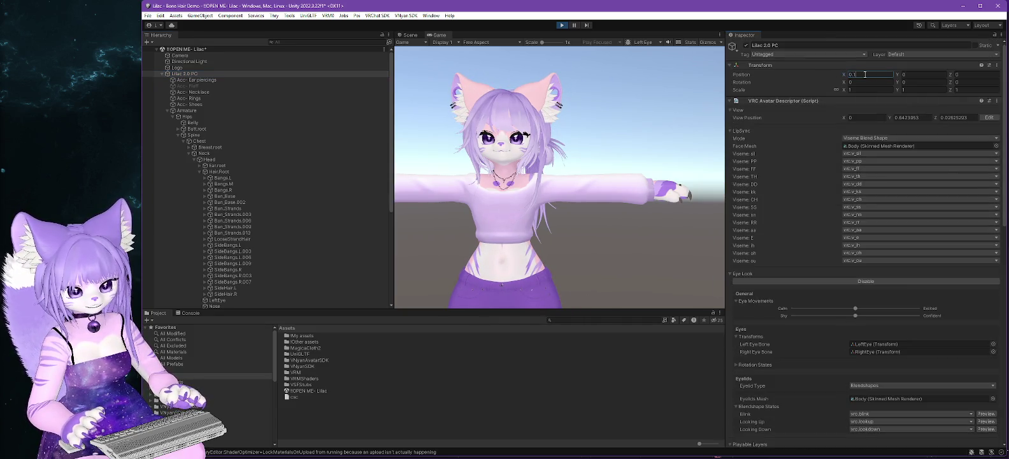
pyautogui.press('BackSpace')
pyautogui.press('BackSpace')
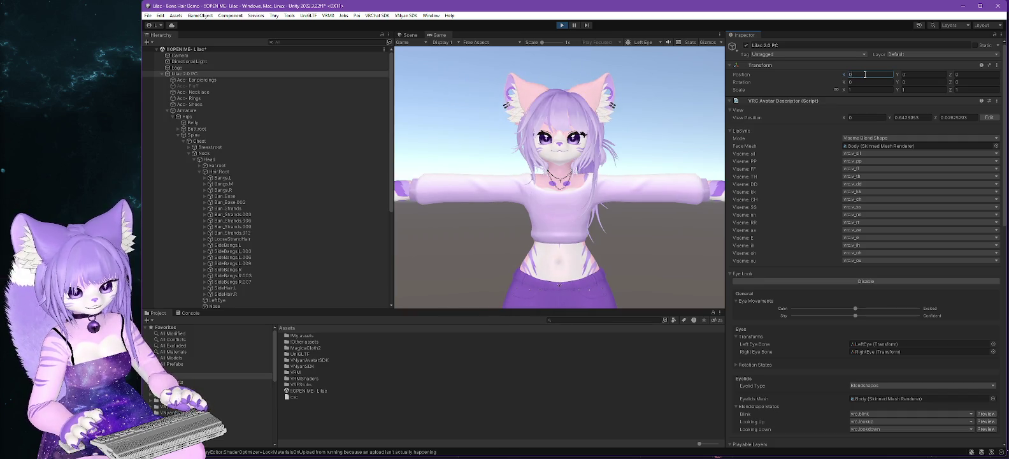
pyautogui.write('.1')
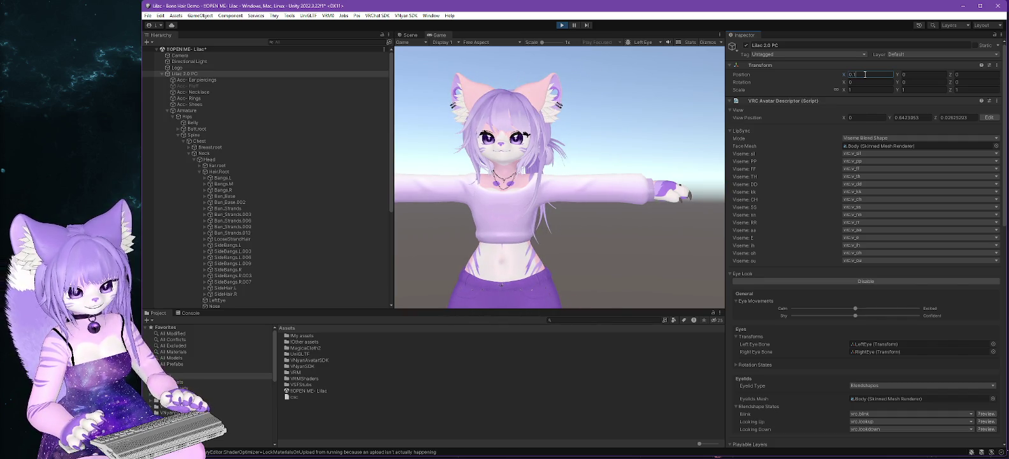
pyautogui.press('BackSpace')
pyautogui.press('BackSpace')
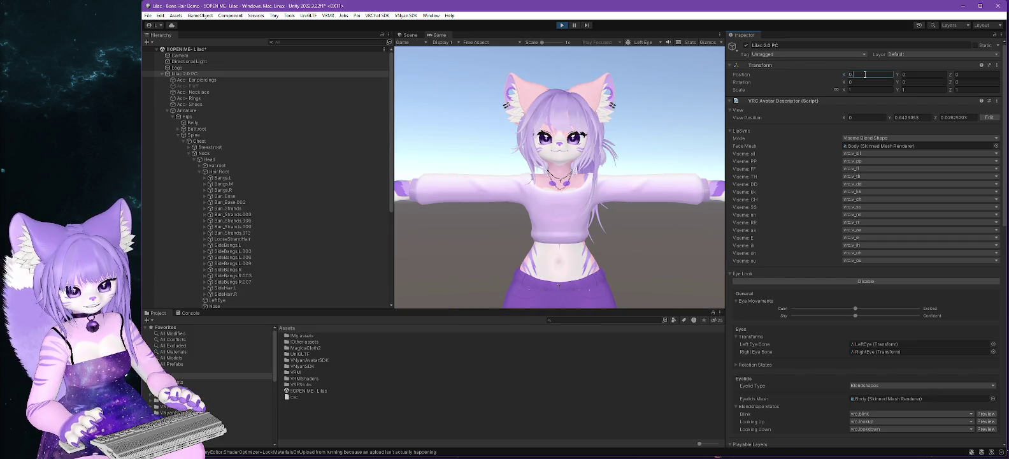
pyautogui.write('.1')
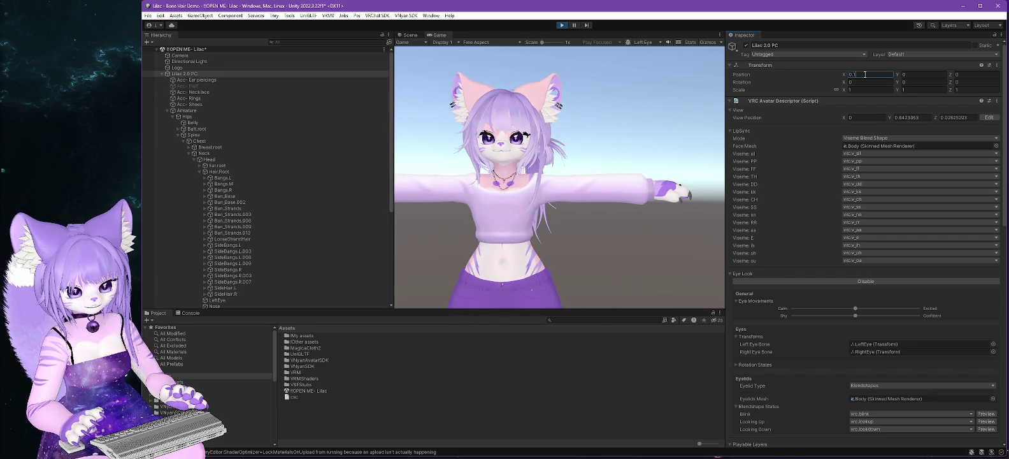
pyautogui.press('BackSpace')
pyautogui.press('BackSpace')
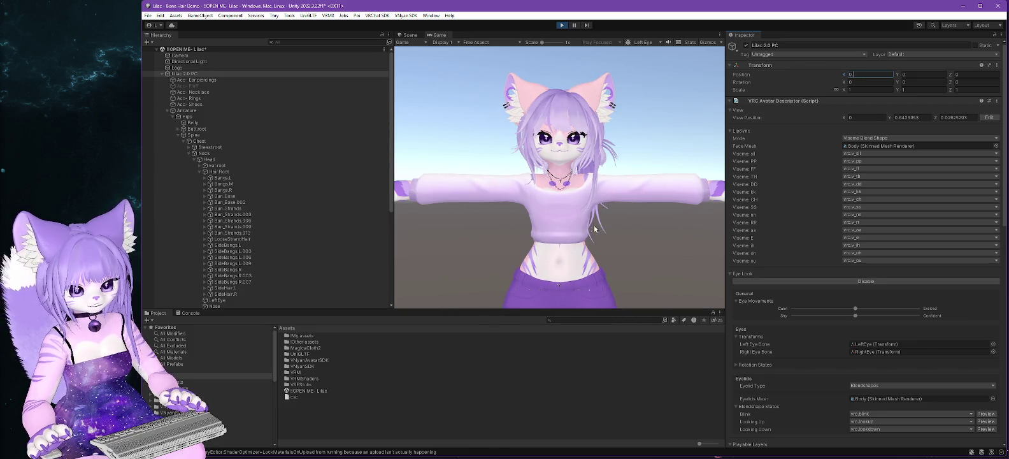
pyautogui.write('.1')
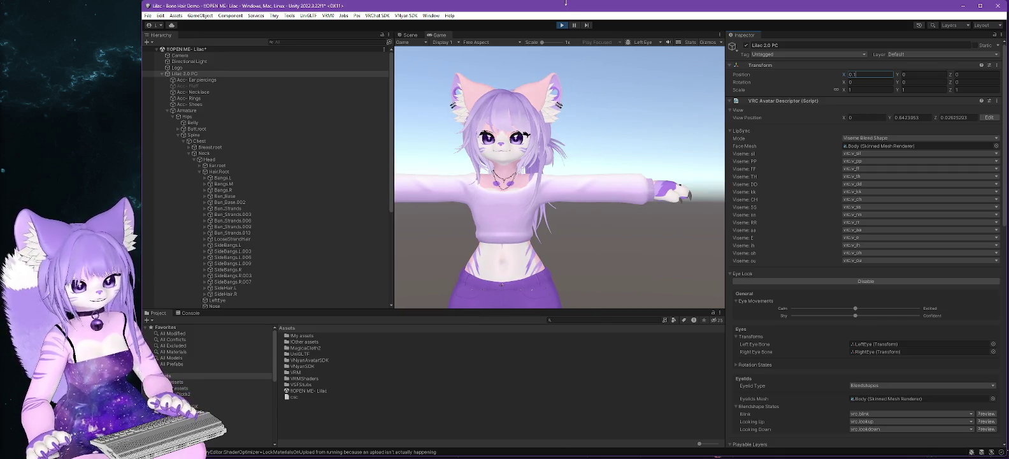
pyautogui.click(562, 26)
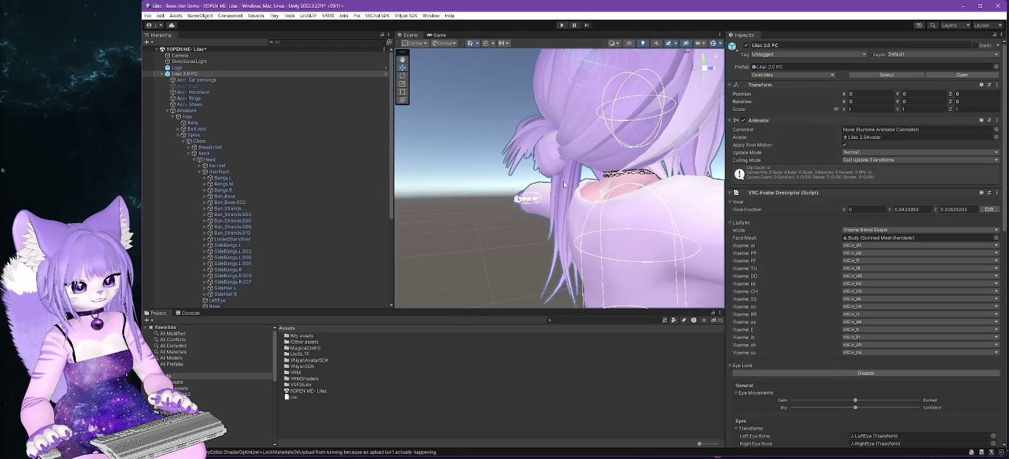
# Move the Camera behind the avatar to Z -0.809.
pyautogui.scroll(-5, 563, 184)
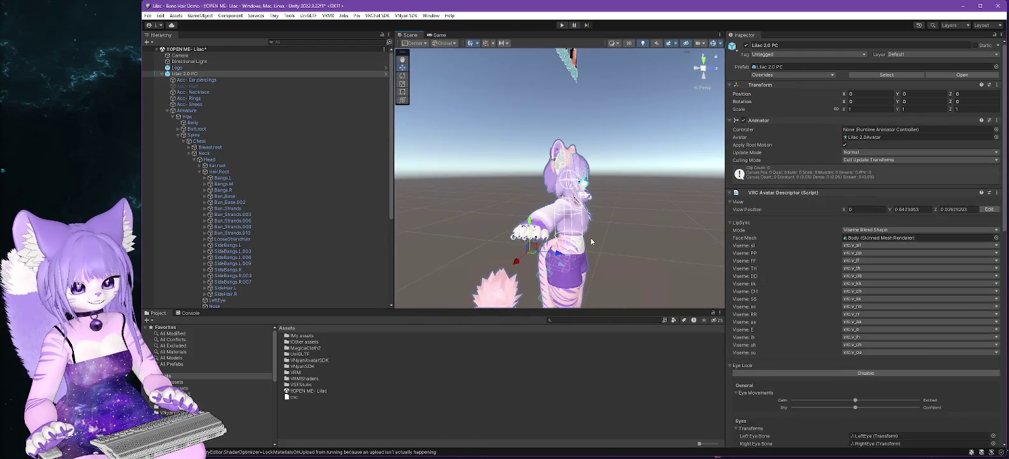
pyautogui.moveTo(591, 241); pyautogui.dragTo(596, 261)
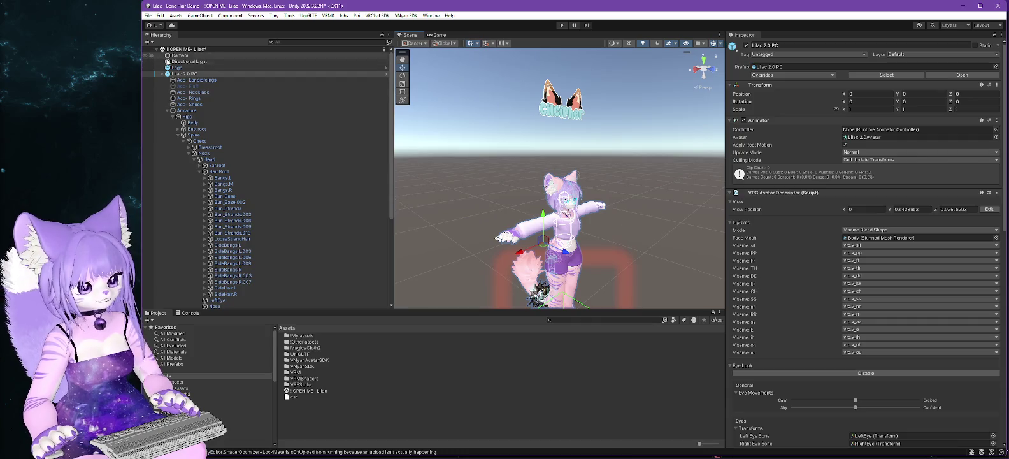
pyautogui.click(180, 56)
pyautogui.moveTo(629, 145); pyautogui.dragTo(581, 141)
pyautogui.moveTo(563, 239)
pyautogui.mouseDown()
pyautogui.moveTo(573, 216)
pyautogui.moveTo(555, 214)
pyautogui.mouseUp()
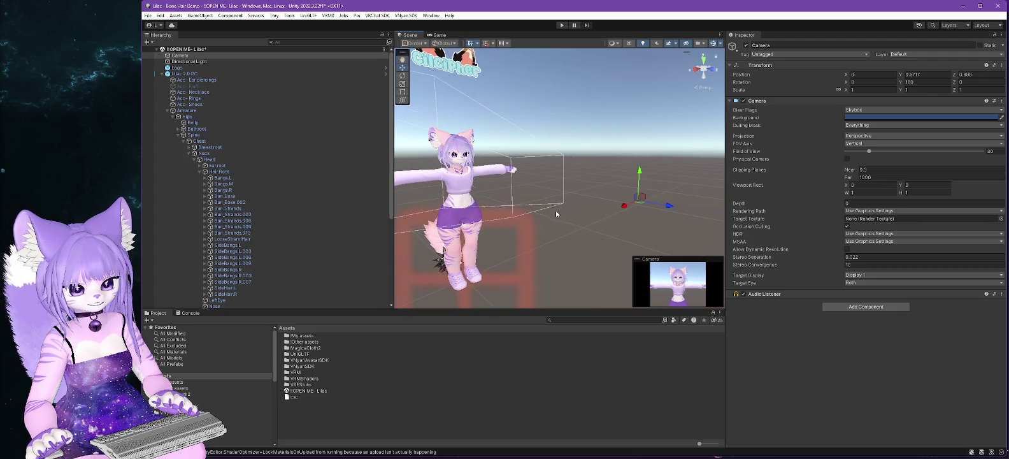
pyautogui.moveTo(667, 207)
pyautogui.mouseDown()
pyautogui.moveTo(523, 181)
pyautogui.moveTo(425, 180)
pyautogui.moveTo(417, 166)
pyautogui.moveTo(605, 154)
pyautogui.mouseUp()
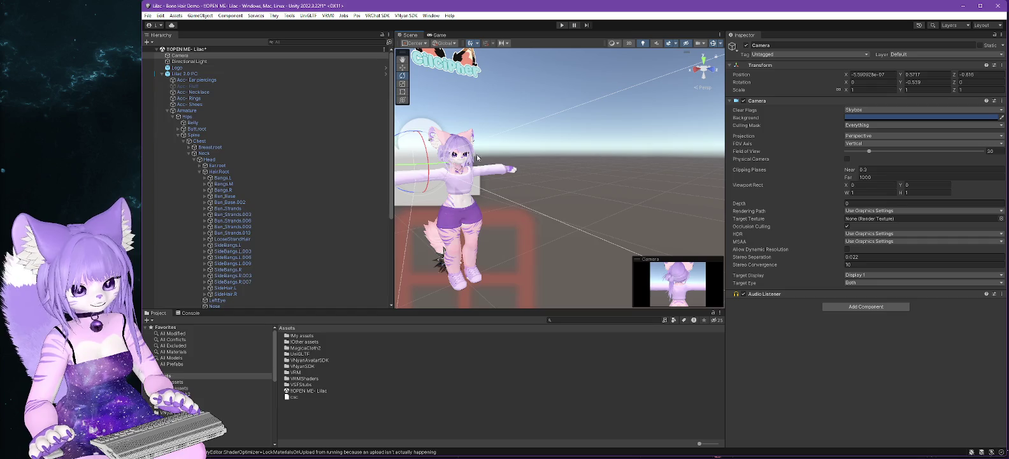
pyautogui.click(401, 68)
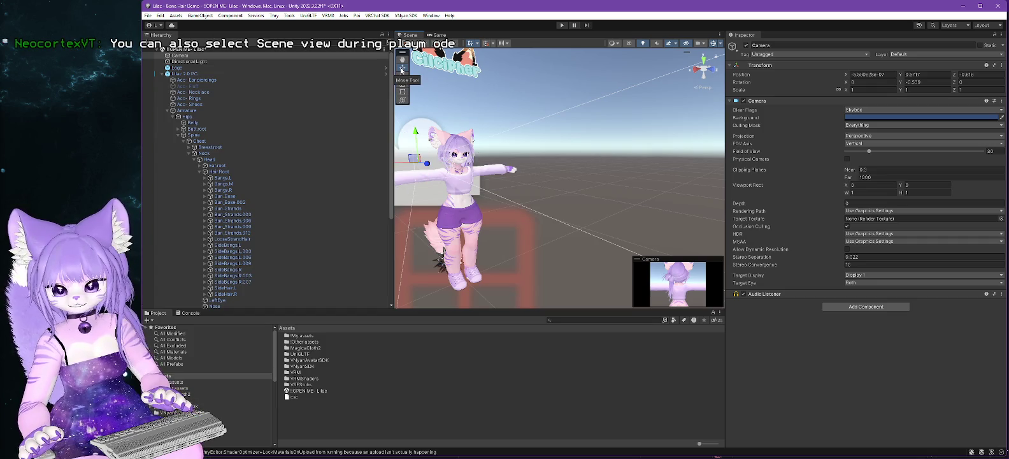
pyautogui.moveTo(429, 164); pyautogui.dragTo(418, 163)
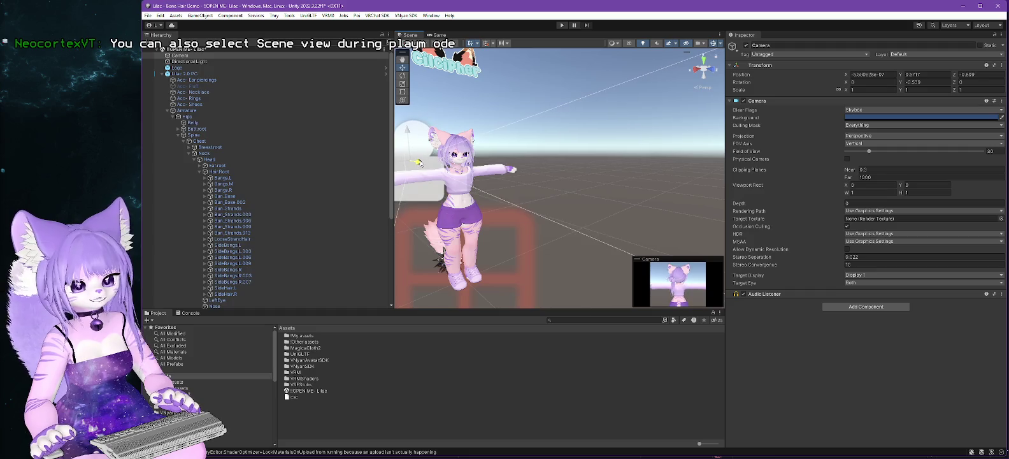
# In play mode, nudge Lilac 2.0 PC sideways along X in the Scene view to watch the hair swing.
pyautogui.click(562, 27)
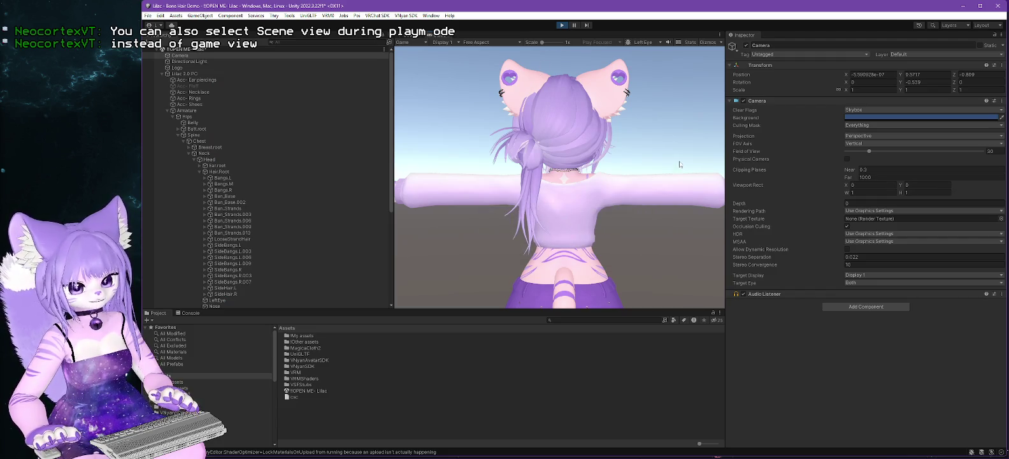
pyautogui.click(431, 35)
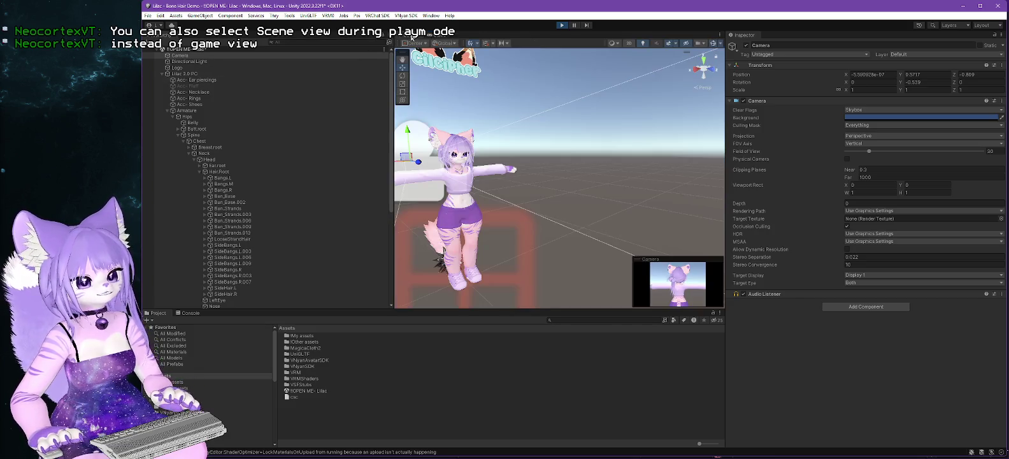
pyautogui.moveTo(430, 219); pyautogui.dragTo(621, 217)
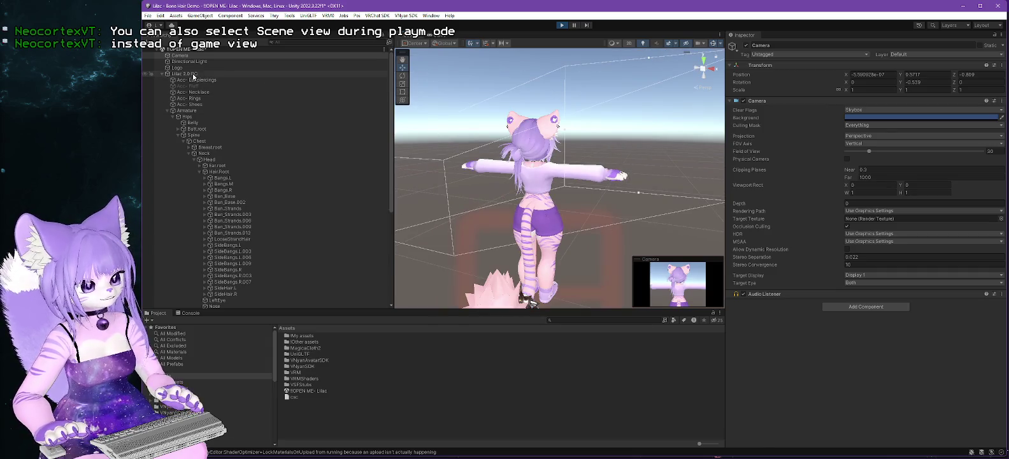
pyautogui.click(192, 73)
pyautogui.moveTo(587, 134)
pyautogui.mouseDown()
pyautogui.moveTo(578, 138)
pyautogui.moveTo(620, 147)
pyautogui.moveTo(597, 141)
pyautogui.mouseUp()
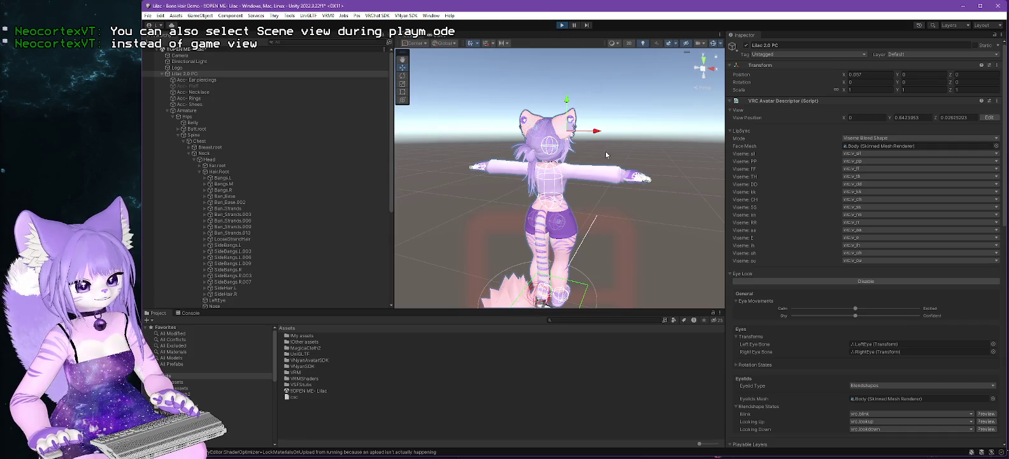
# Stop play mode and fold up the avatar's Armature in the Hierarchy.
pyautogui.click(561, 25)
pyautogui.scroll(-5, 247, 167)
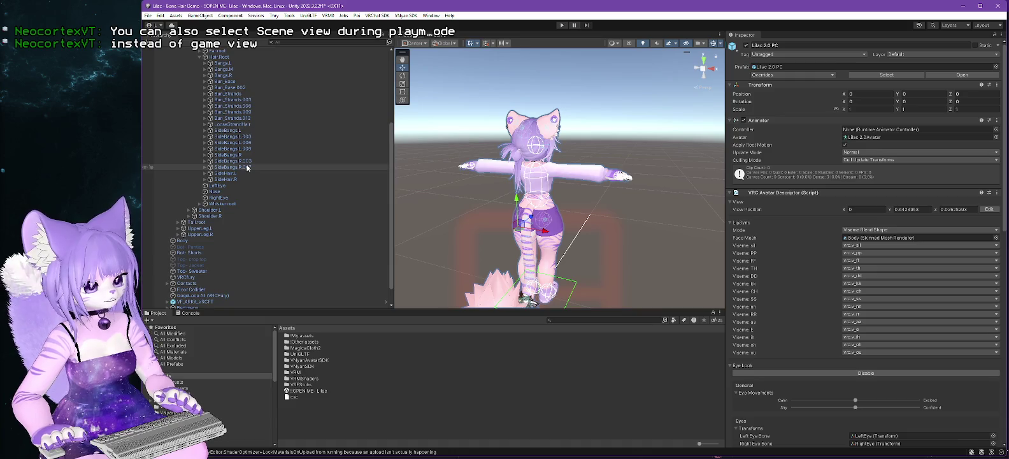
pyautogui.scroll(-2, 247, 168)
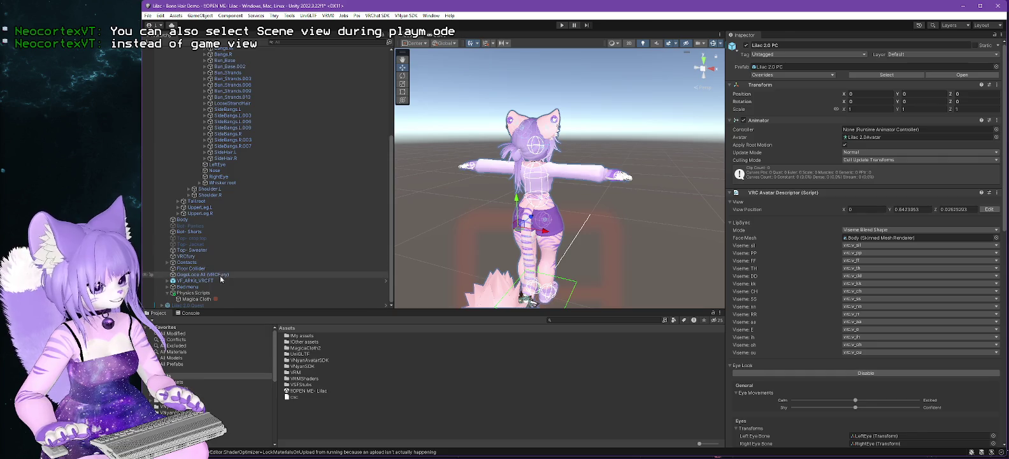
pyautogui.scroll(9, 223, 261)
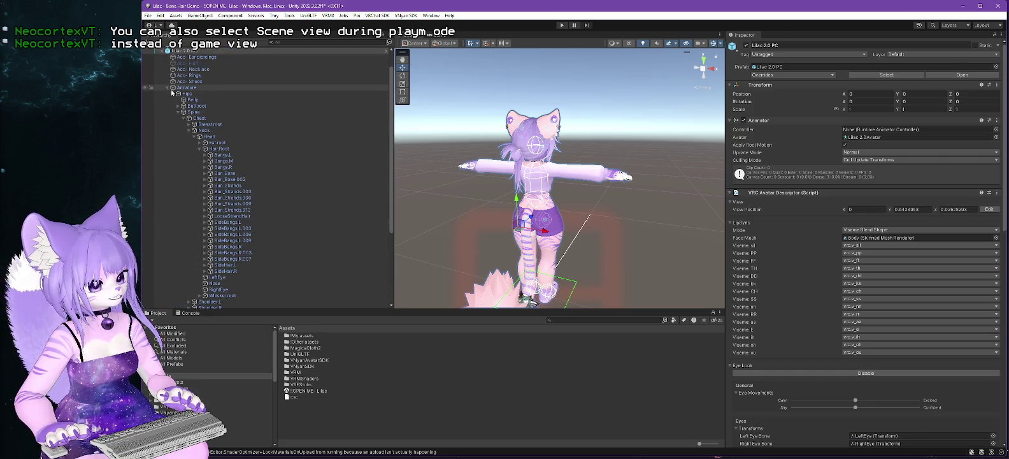
pyautogui.click(167, 88)
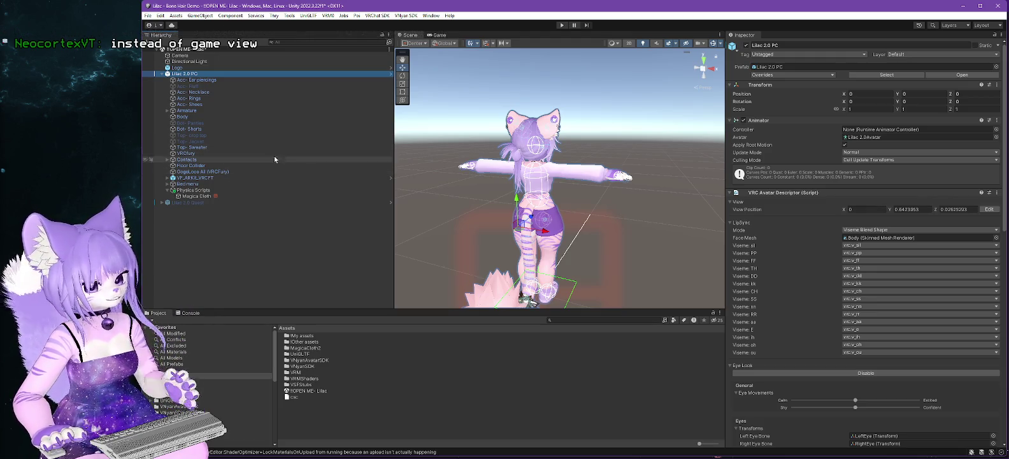
# Select Magica Cloth and scroll through its cloth parameters in the Inspector.
pyautogui.click(196, 197)
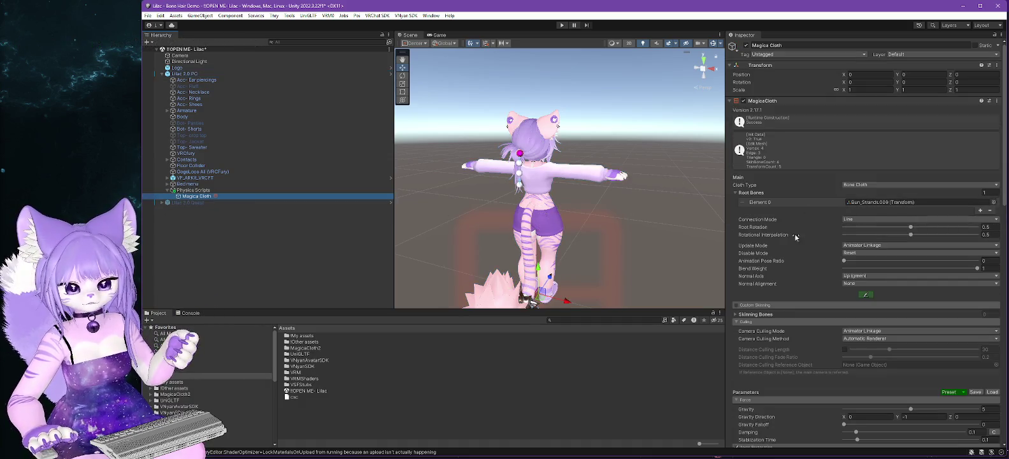
pyautogui.scroll(-3, 777, 237)
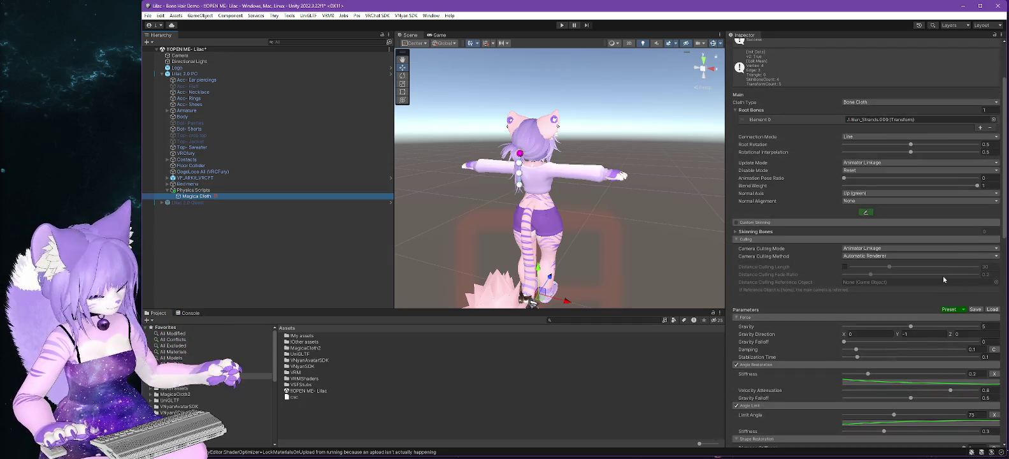
pyautogui.scroll(-2, 920, 285)
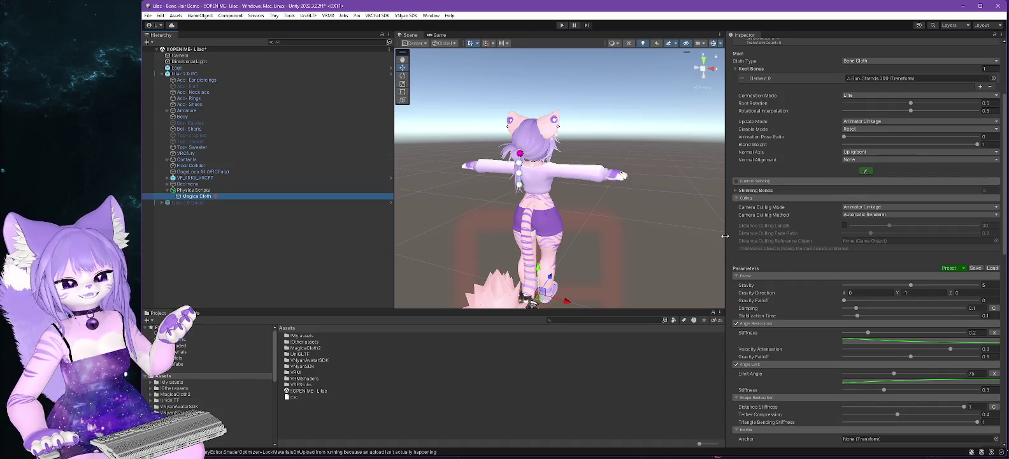
pyautogui.scroll(-3, 856, 222)
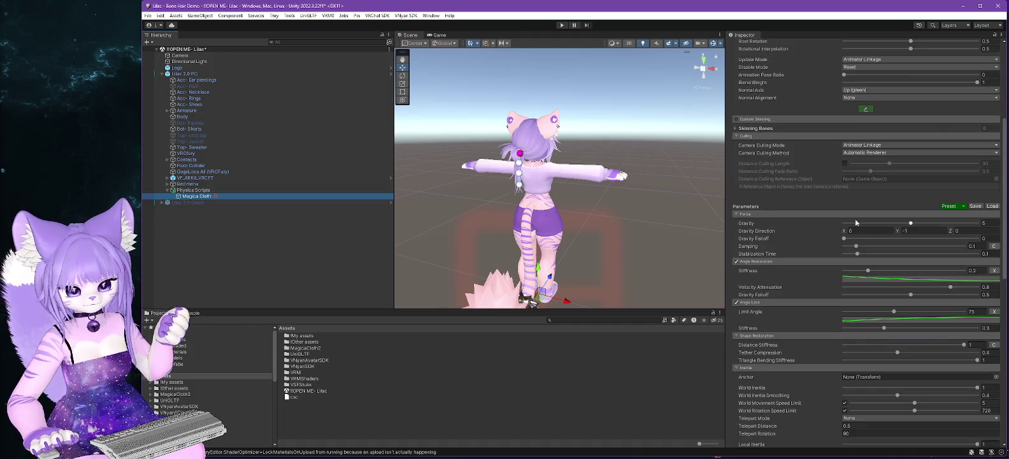
pyautogui.scroll(-2, 811, 220)
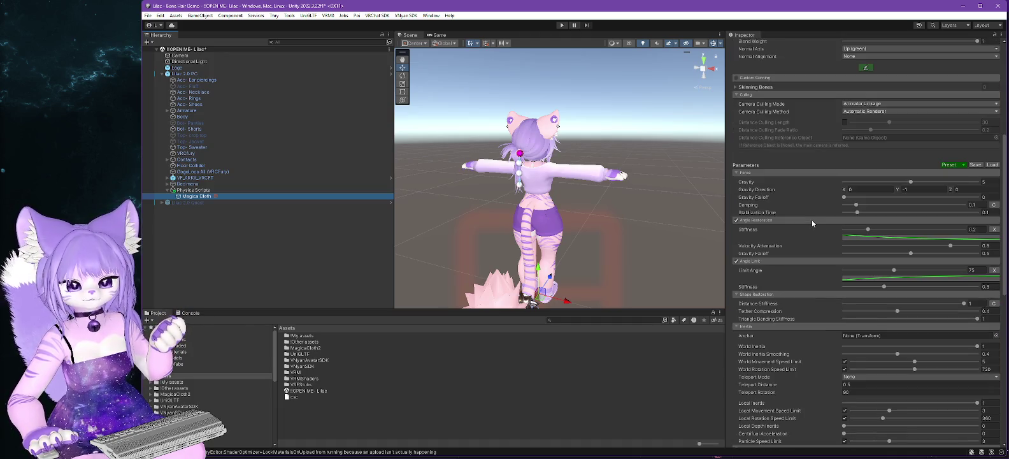
pyautogui.scroll(-1, 812, 223)
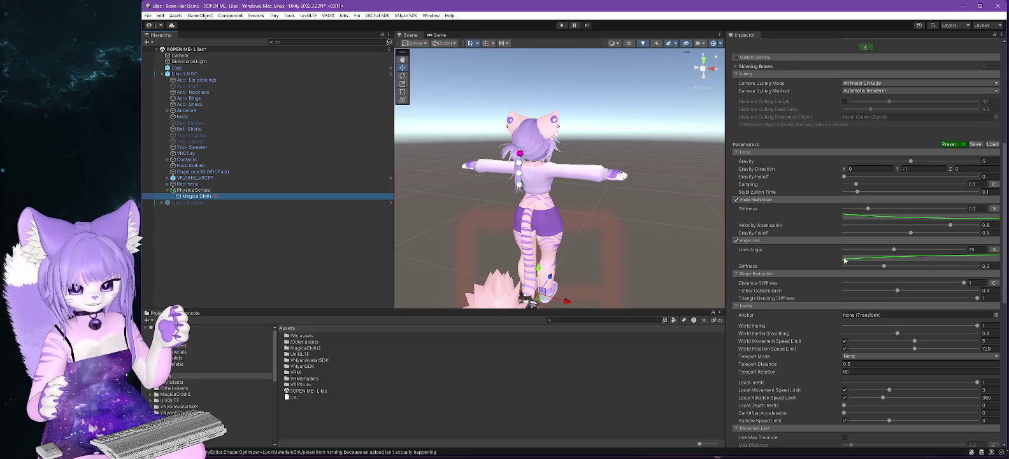
# Review the remaining Magica Cloth settings, then glance at the 'Demonstration – Hair bones' slide.
pyautogui.scroll(-3, 803, 249)
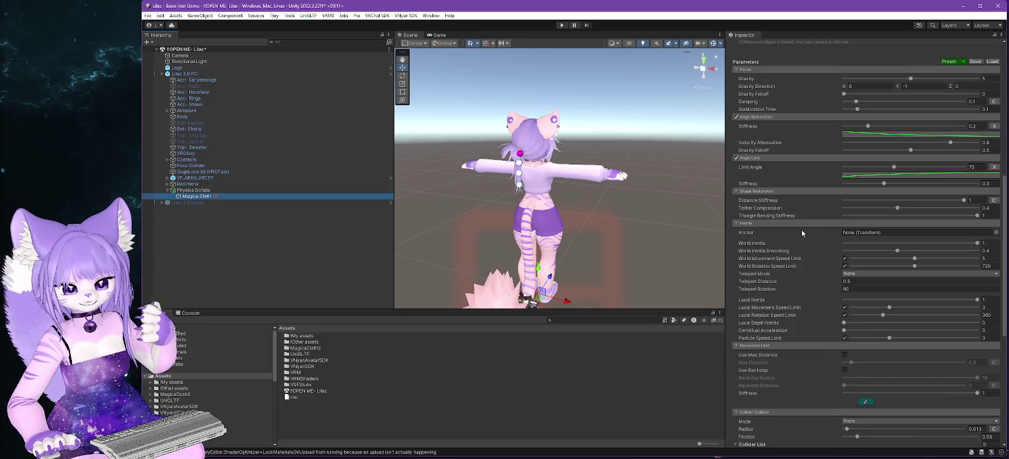
pyautogui.scroll(-5, 802, 233)
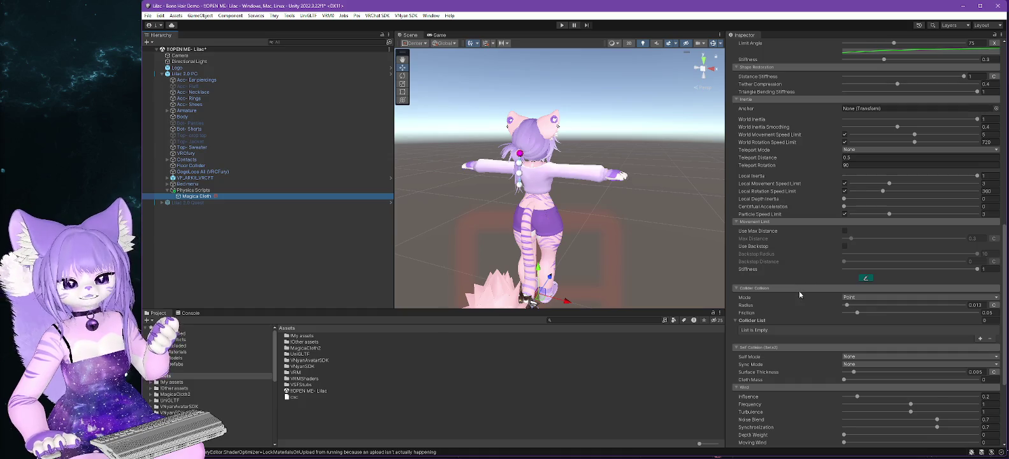
pyautogui.scroll(-1, 799, 290)
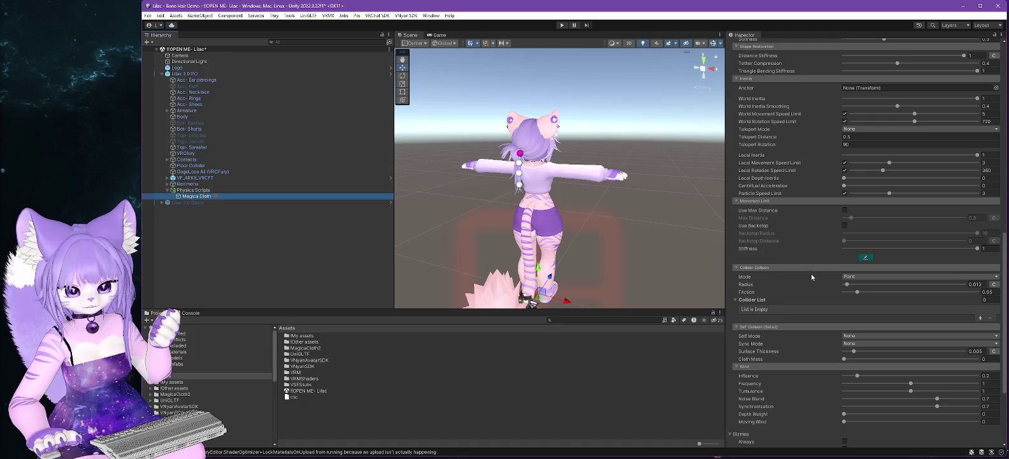
pyautogui.scroll(-3, 810, 272)
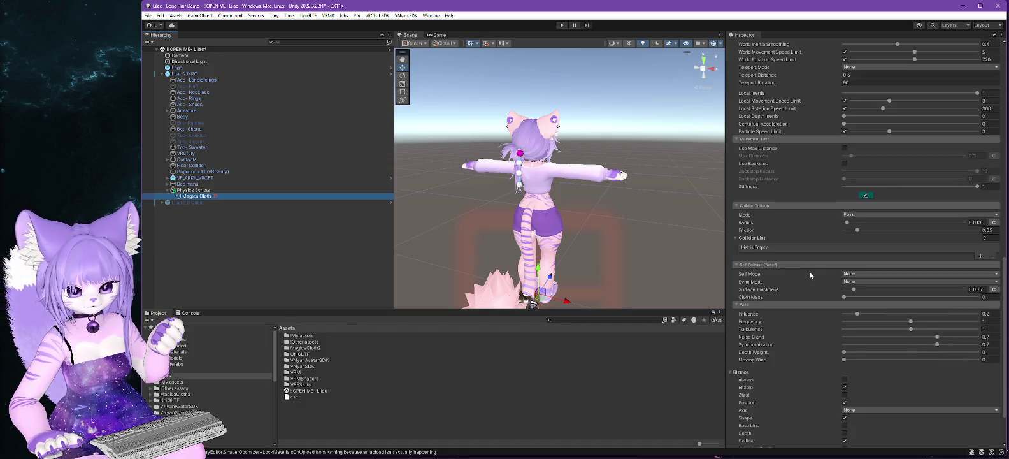
pyautogui.scroll(-3, 809, 274)
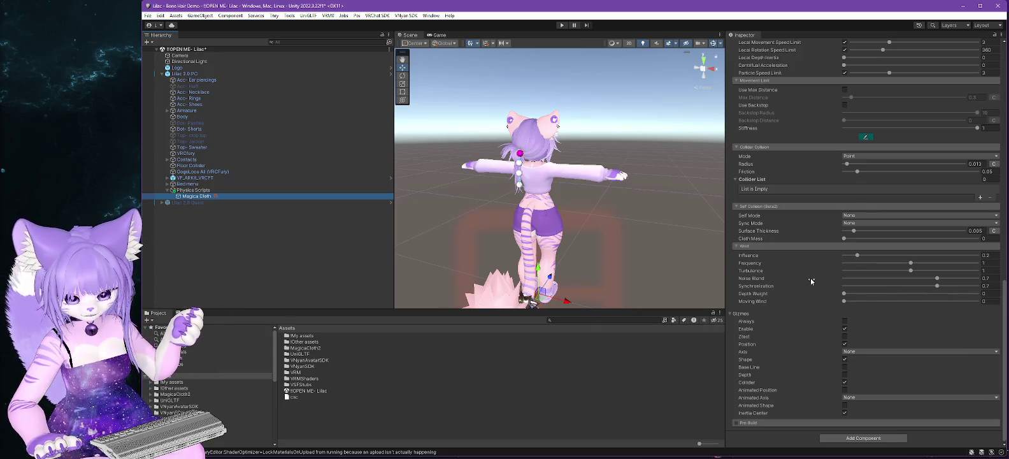
pyautogui.scroll(15, 810, 281)
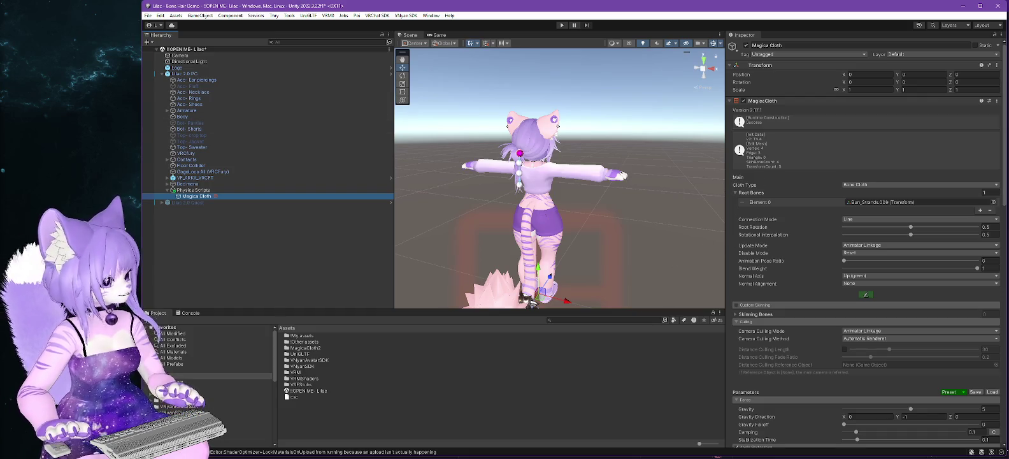
pyautogui.hotkey('alt', 'Tab')
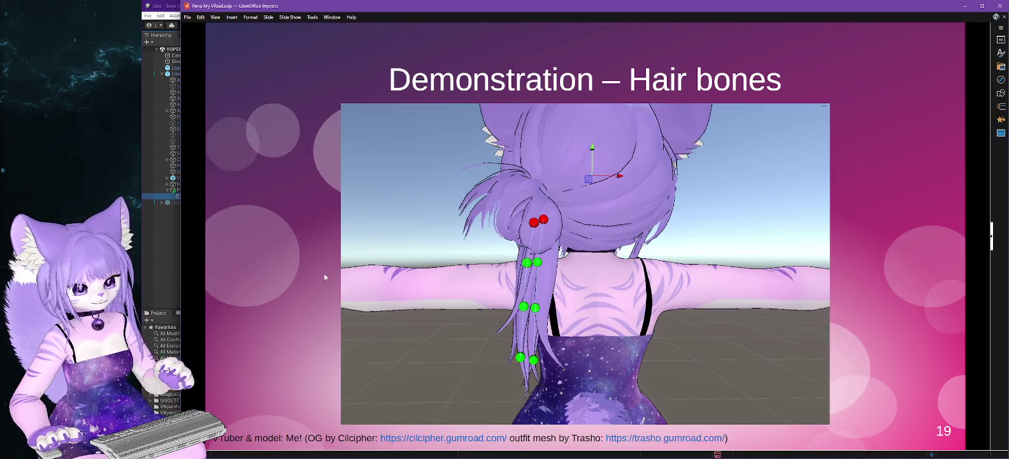
pyautogui.hotkey('alt', 'Tab')
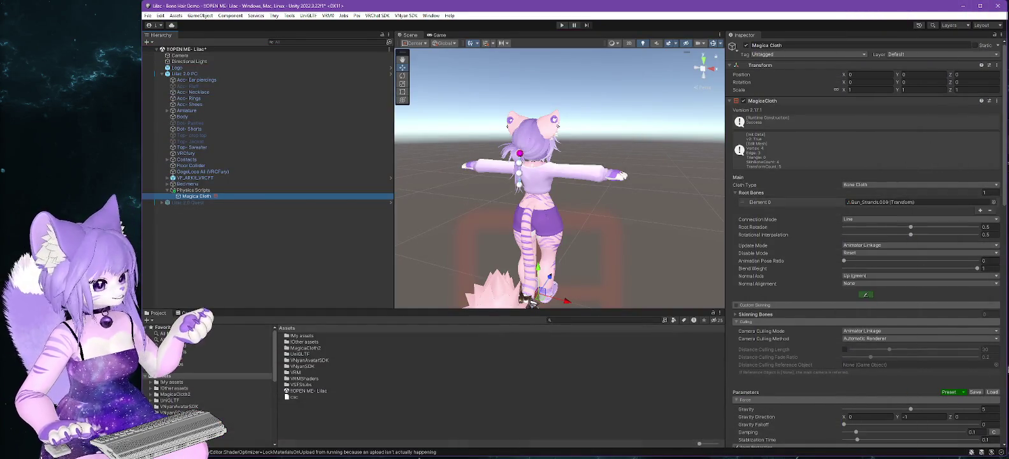
# Return to the Impress slideshow and advance to slide 20, 'Cloth physics'.
pyautogui.hotkey('alt', 'Tab')
pyautogui.press('pagedown')
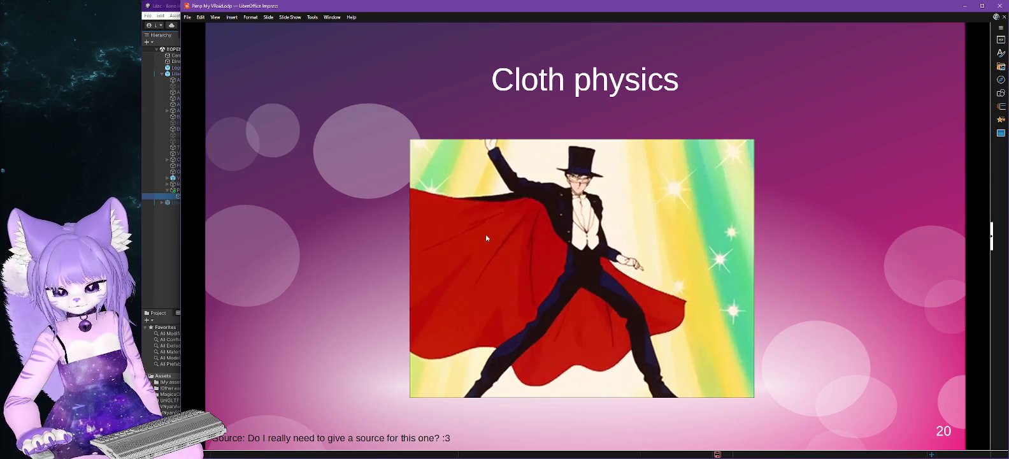
# Advance past the Magica Mesh Cloth slide to slide 22 about colliders.
pyautogui.press('pagedown')
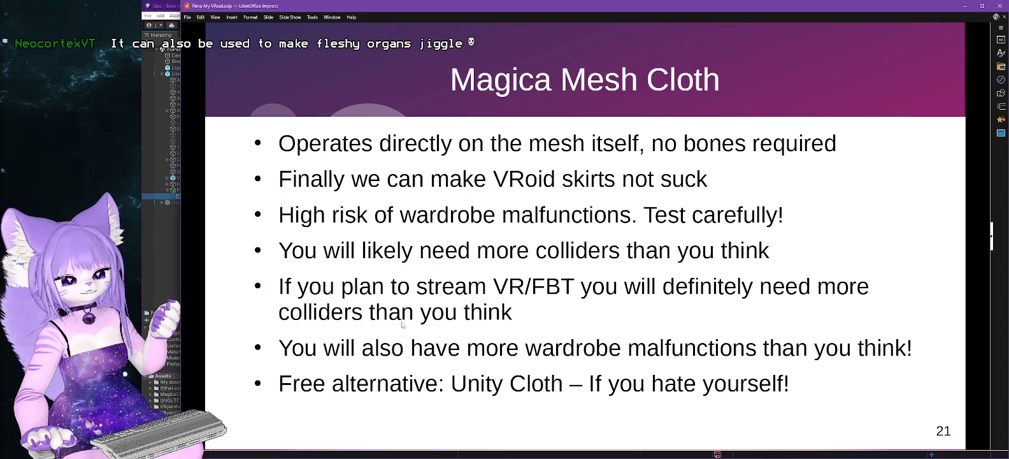
pyautogui.click(501, 307)
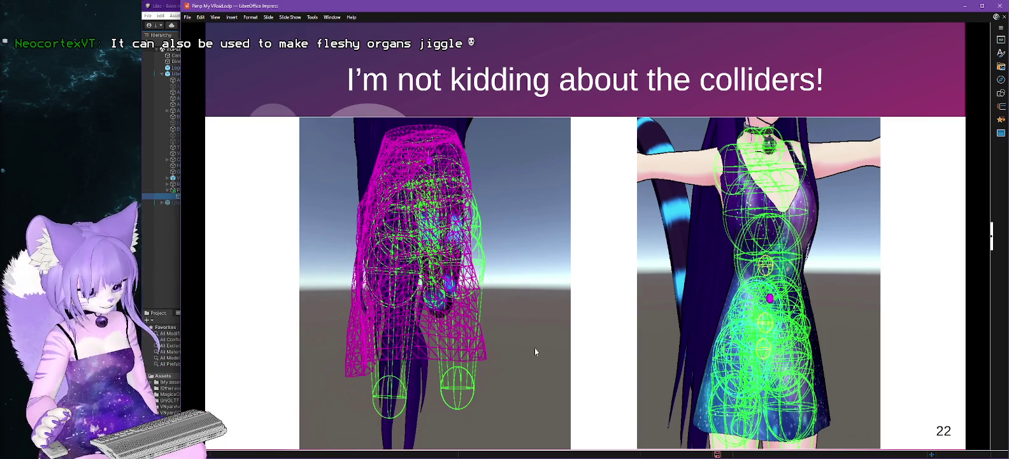
# Advance to slide 23, 'Demonstration – Mesh cloth', then bring Unity's demo scene to the front.
pyautogui.click(510, 249)
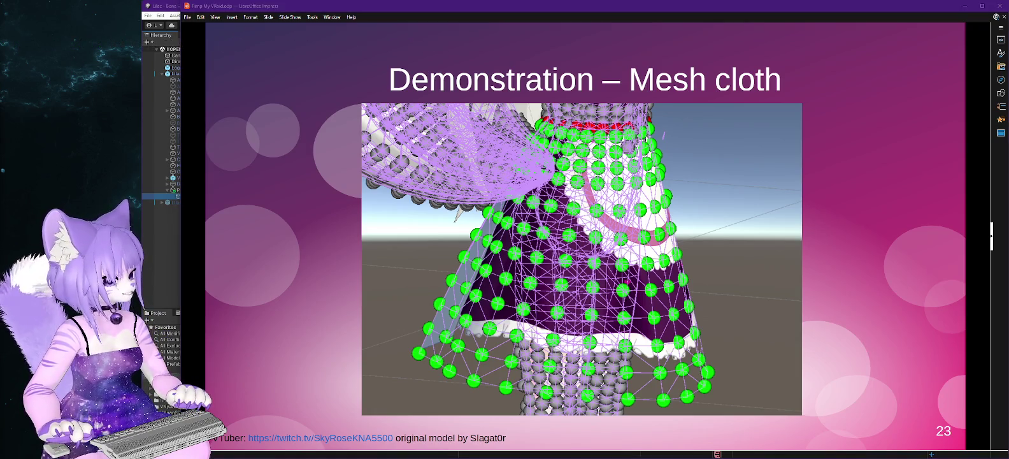
pyautogui.hotkey('alt', 'Tab')
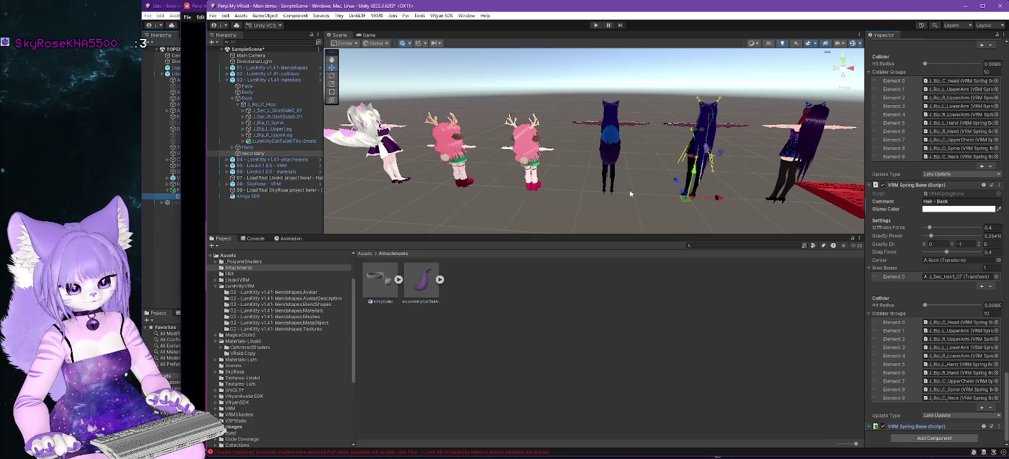
# Select the SkyRose avatar in the demo scene and frame its head and arms.
pyautogui.moveTo(786, 173)
pyautogui.mouseDown()
pyautogui.moveTo(642, 133)
pyautogui.moveTo(644, 160)
pyautogui.mouseUp()
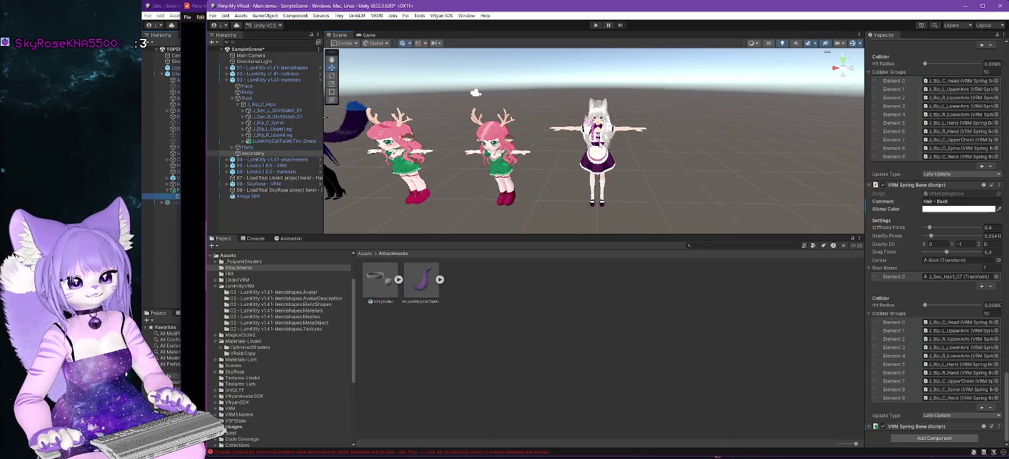
pyautogui.click(644, 163)
pyautogui.scroll(3, 659, 166)
pyautogui.scroll(-4, 659, 165)
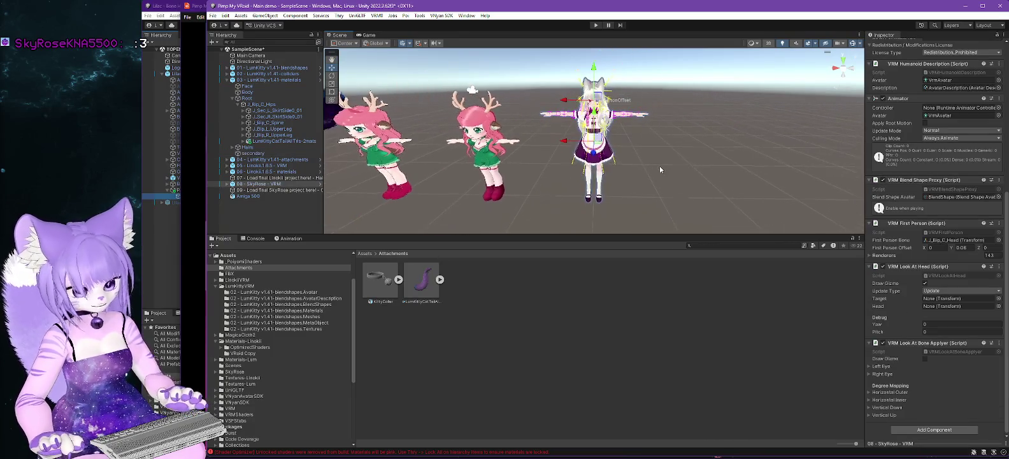
pyautogui.scroll(5, 630, 140)
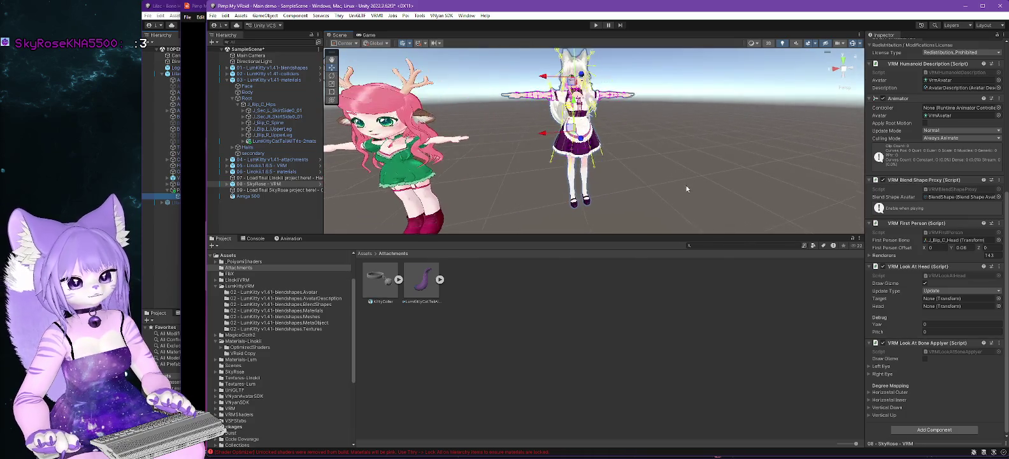
pyautogui.scroll(5, 606, 109)
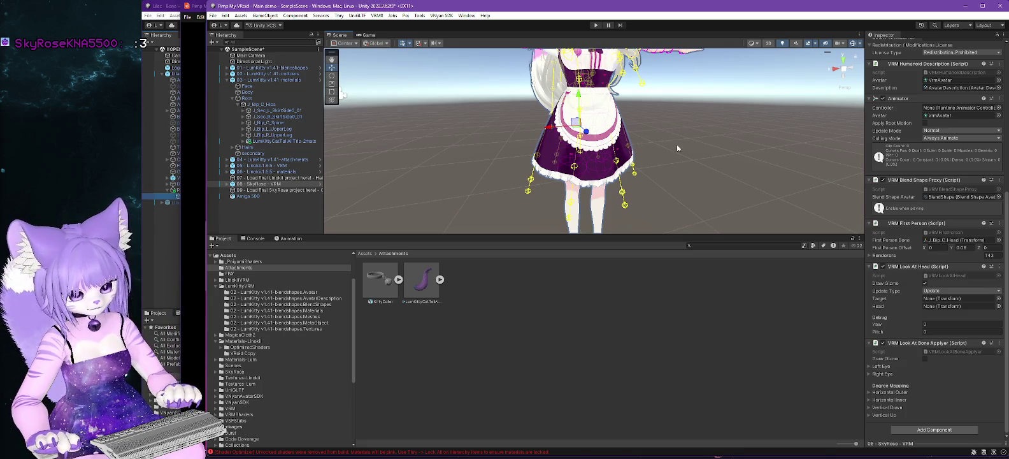
pyautogui.moveTo(662, 117)
pyautogui.mouseDown()
pyautogui.moveTo(653, 199)
pyautogui.moveTo(663, 178)
pyautogui.moveTo(674, 223)
pyautogui.moveTo(673, 212)
pyautogui.mouseUp()
pyautogui.scroll(-4, 672, 198)
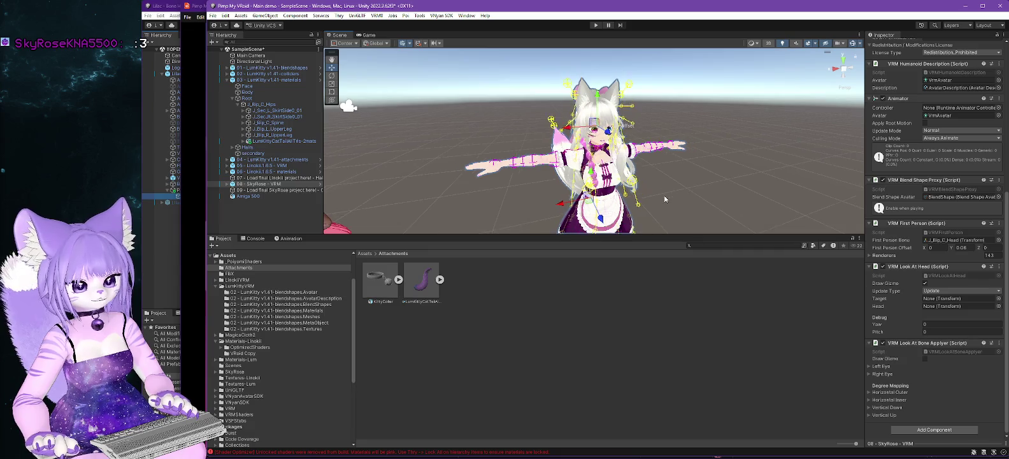
pyautogui.scroll(-2, 667, 194)
pyautogui.scroll(5, 664, 195)
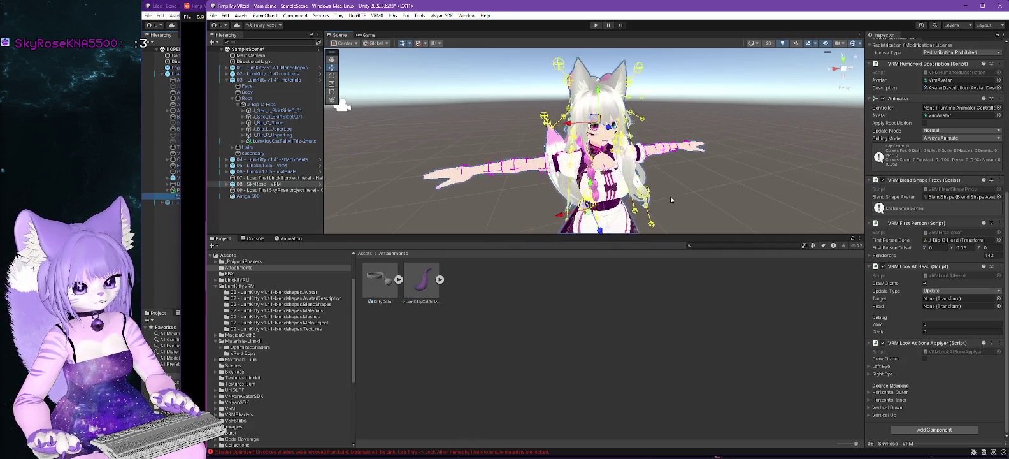
# Expand 08 - SkyRose - VRM and select Body to show its nine MToon materials.
pyautogui.click(227, 183)
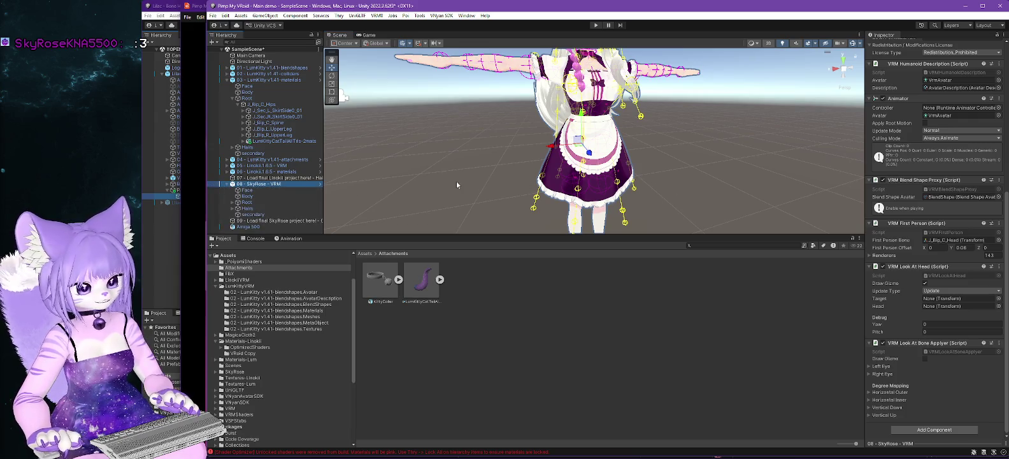
pyautogui.moveTo(471, 186); pyautogui.dragTo(487, 193)
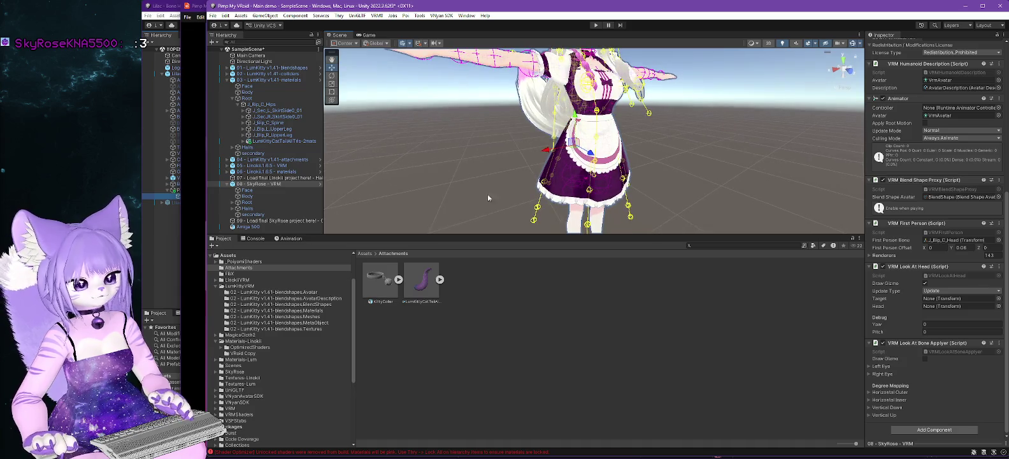
pyautogui.click(247, 197)
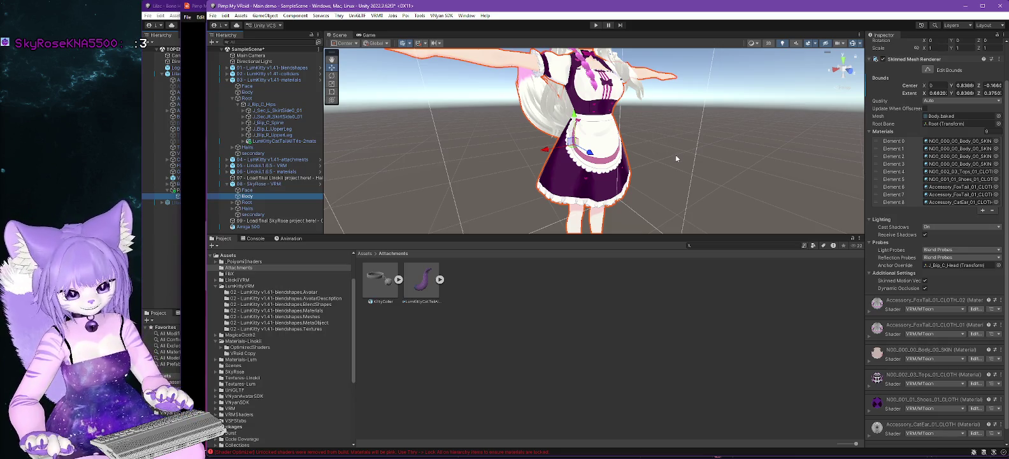
# Select the 08 - SkyRose - VRM root to show its VRM Meta (SkyRose, version 1.15).
pyautogui.scroll(1, 676, 157)
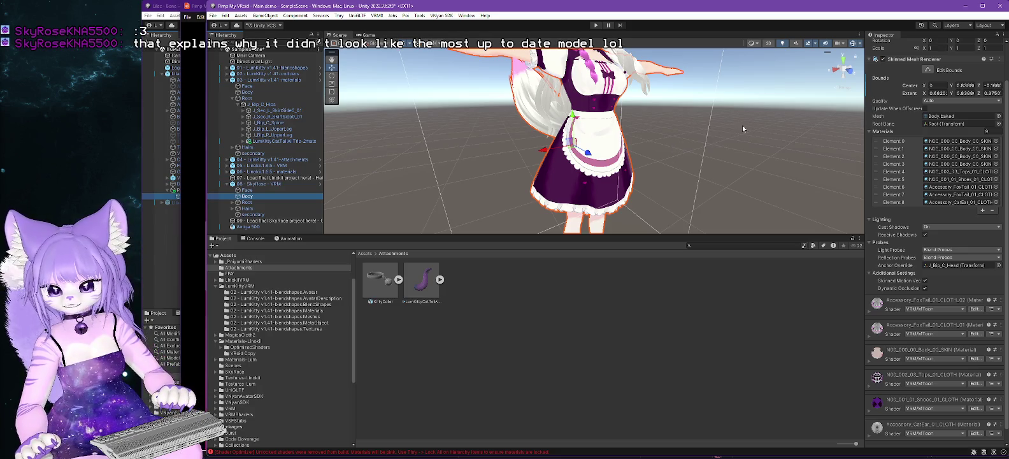
pyautogui.scroll(2, 672, 164)
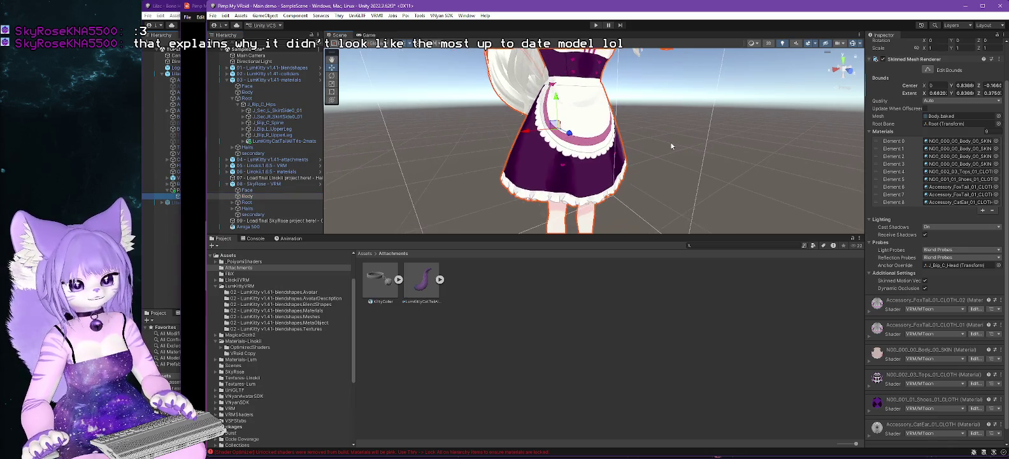
pyautogui.moveTo(662, 173)
pyautogui.mouseDown()
pyautogui.moveTo(735, 168)
pyautogui.moveTo(698, 178)
pyautogui.mouseUp()
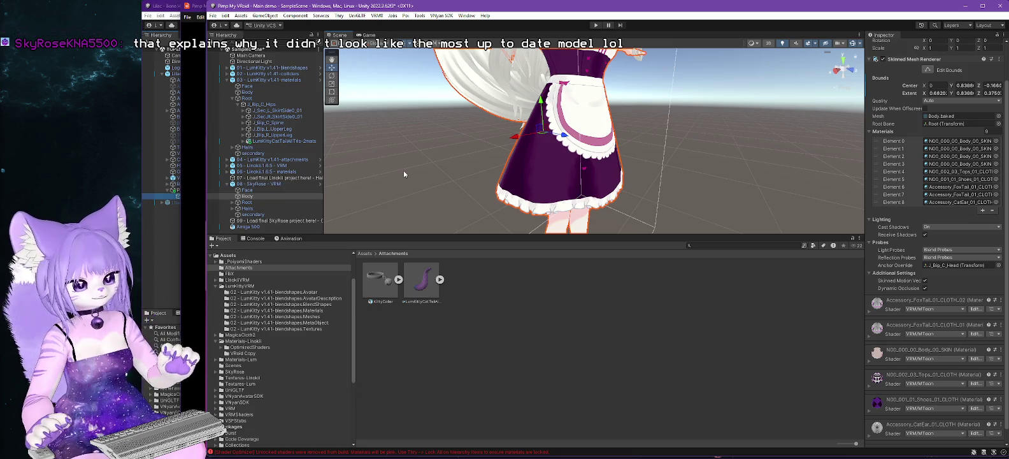
pyautogui.click(256, 184)
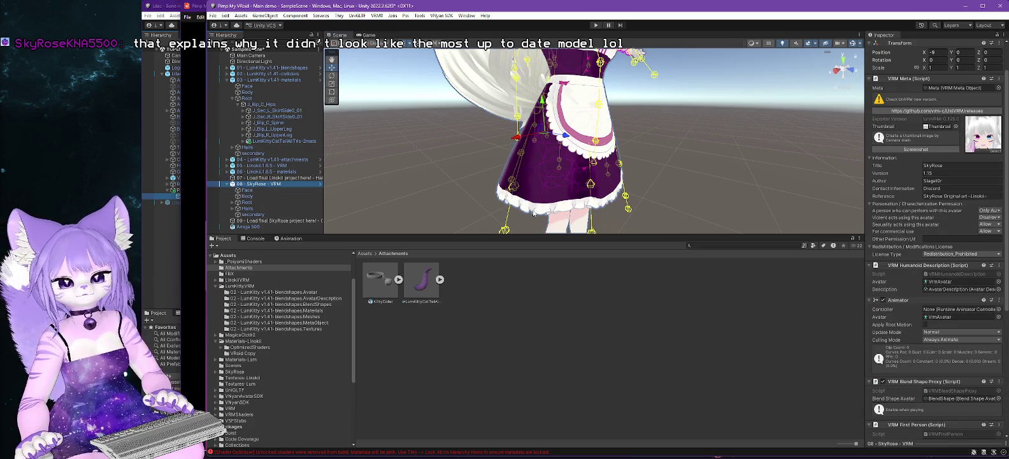
pyautogui.rightClick(248, 186)
# Create an empty child named Physics Scripts under the SkyRose avatar.
pyautogui.moveTo(300, 309)
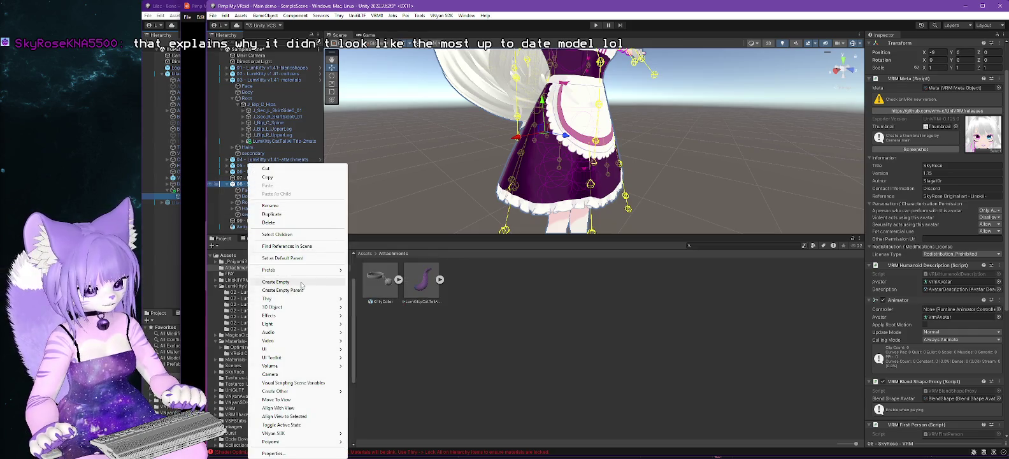
pyautogui.click(301, 282)
pyautogui.write('Physics Scripts')
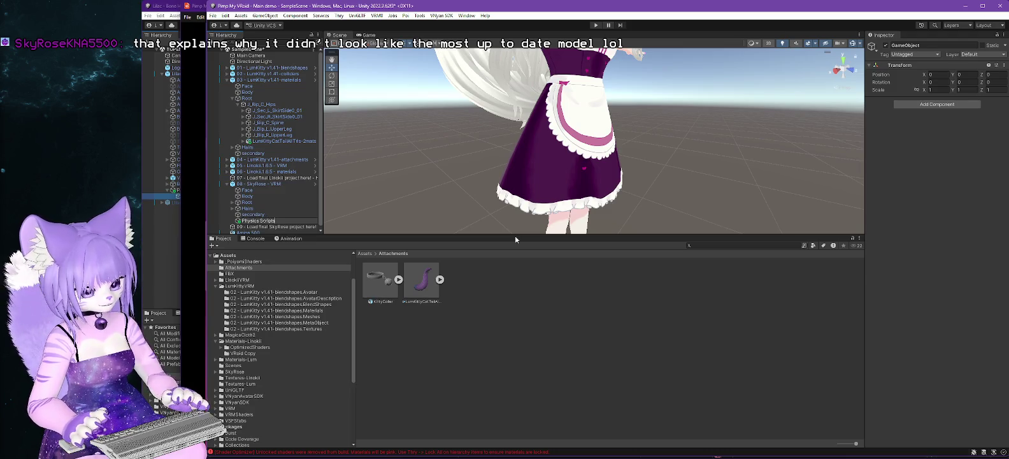
pyautogui.press('Return')
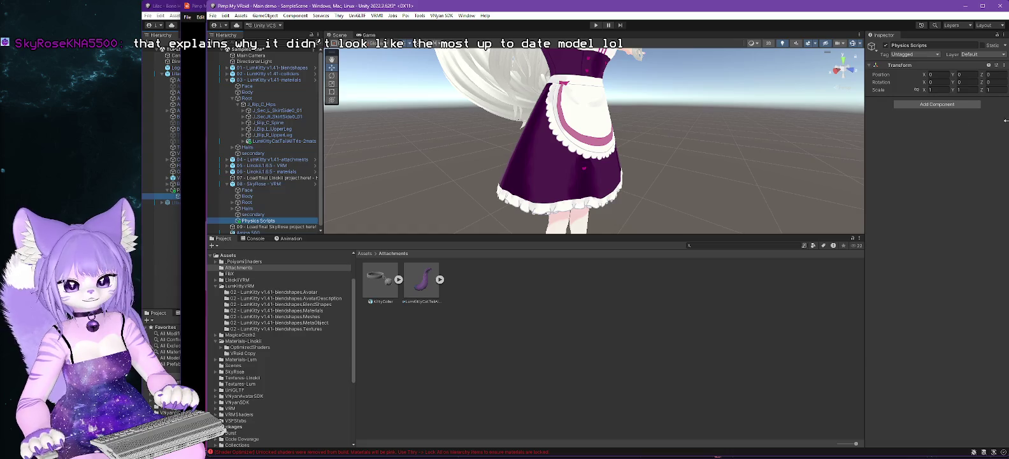
# Add a Magica Cloth under Physics Scripts and rename it 'Magica Cloth - Skirt'.
pyautogui.rightClick(253, 223)
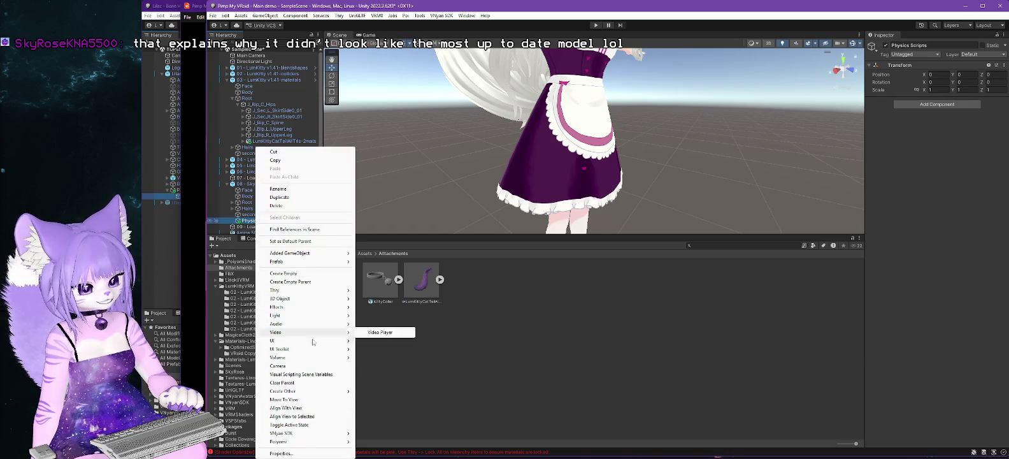
pyautogui.moveTo(287, 390)
pyautogui.moveTo(389, 390)
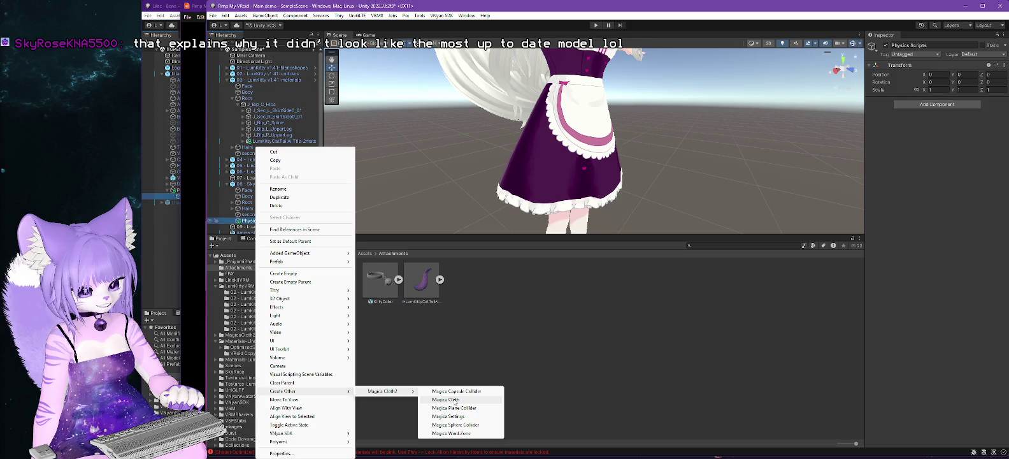
pyautogui.click(456, 399)
pyautogui.click(940, 46)
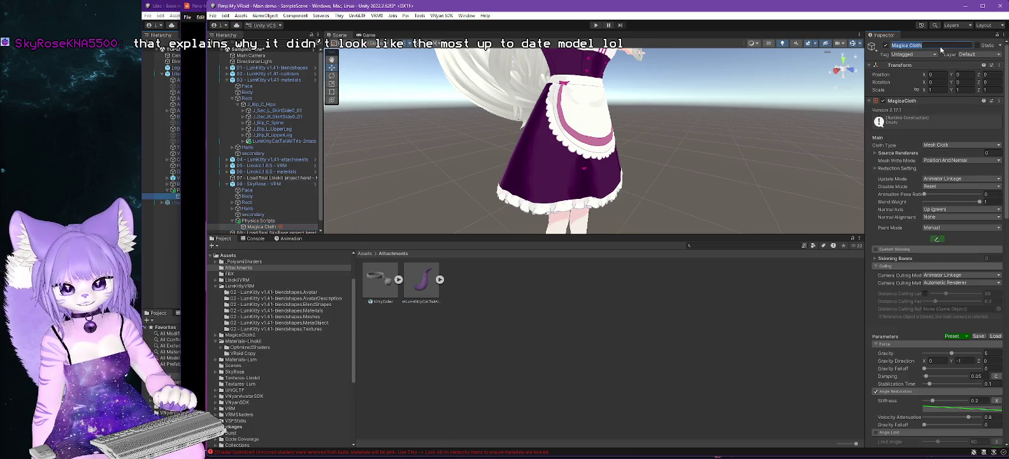
pyautogui.click(940, 47)
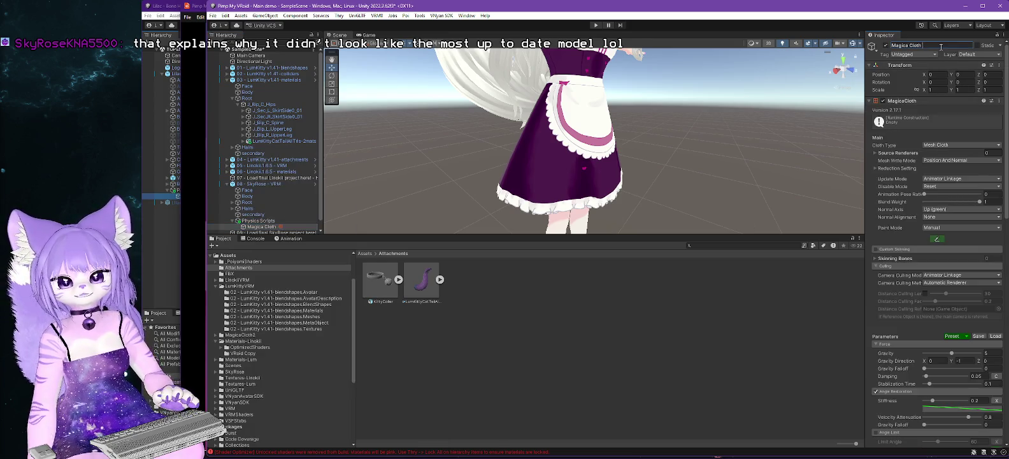
pyautogui.write(' - Skirt')
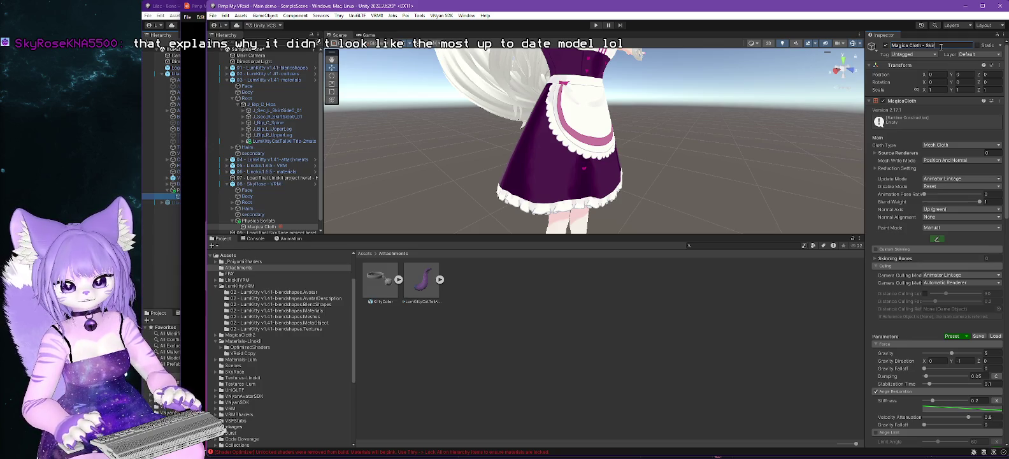
pyautogui.press('Return')
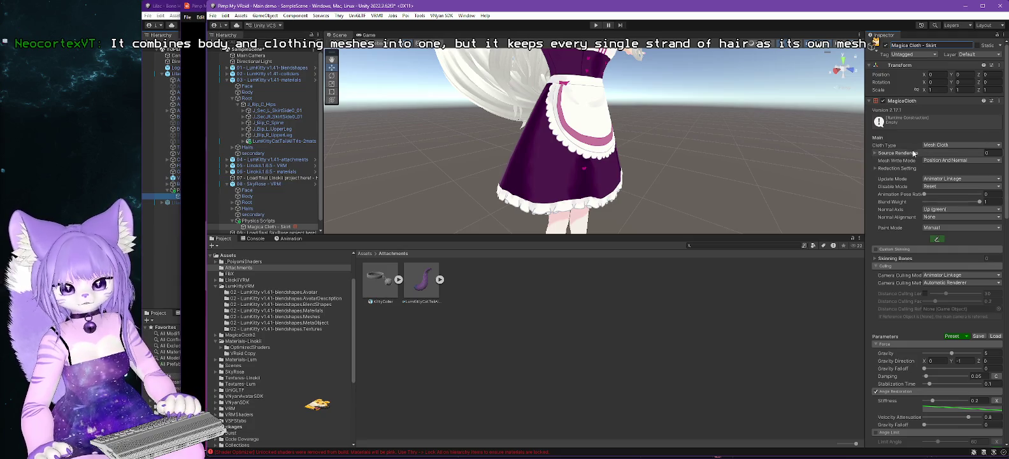
# Assign SkyRose's Body mesh as Source Renderer Element 0, then briefly test in play mode.
pyautogui.click(874, 152)
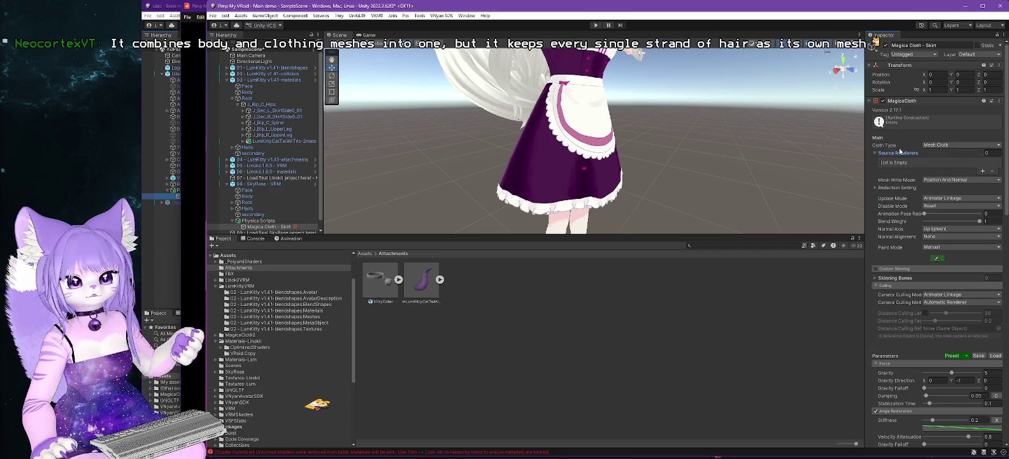
pyautogui.click(982, 172)
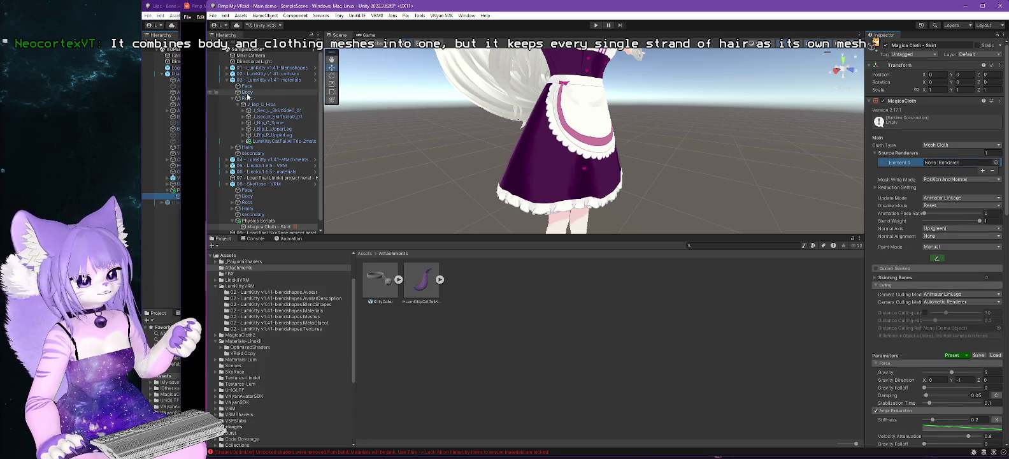
pyautogui.moveTo(944, 162); pyautogui.dragTo(943, 163)
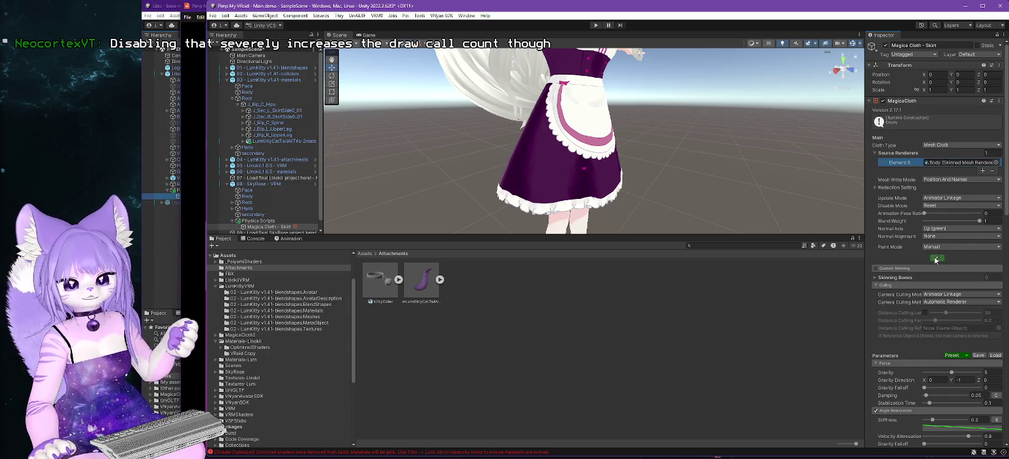
pyautogui.hotkey('ctrl', 'p')
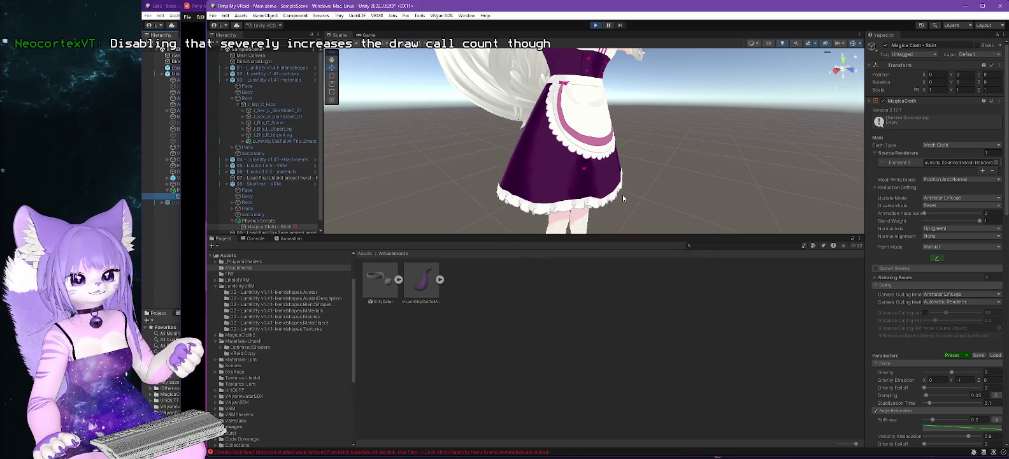
pyautogui.click(596, 27)
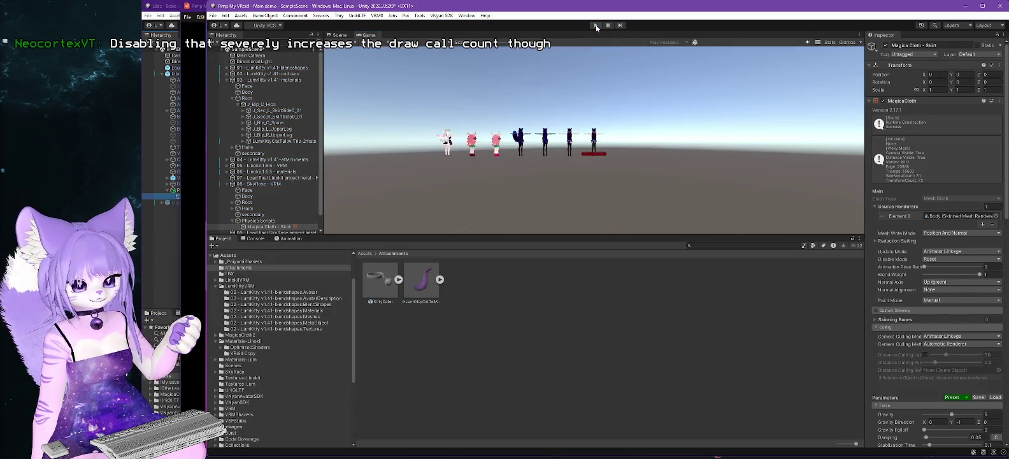
# Open the movement attribute painter for Magica Cloth - Skirt, reselecting the skirt to reopen it.
pyautogui.click(938, 298)
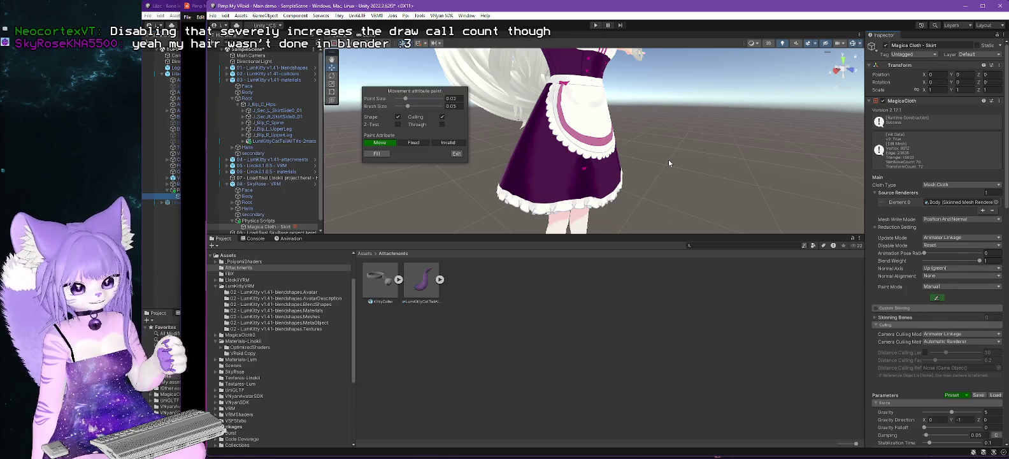
pyautogui.moveTo(652, 149)
pyautogui.mouseDown()
pyautogui.moveTo(671, 163)
pyautogui.moveTo(658, 161)
pyautogui.moveTo(674, 208)
pyautogui.moveTo(576, 167)
pyautogui.mouseUp()
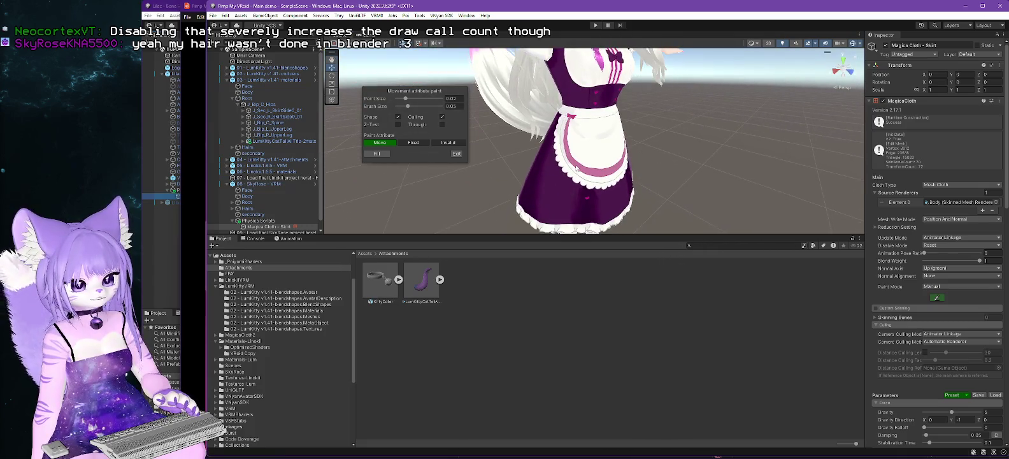
pyautogui.click(270, 184)
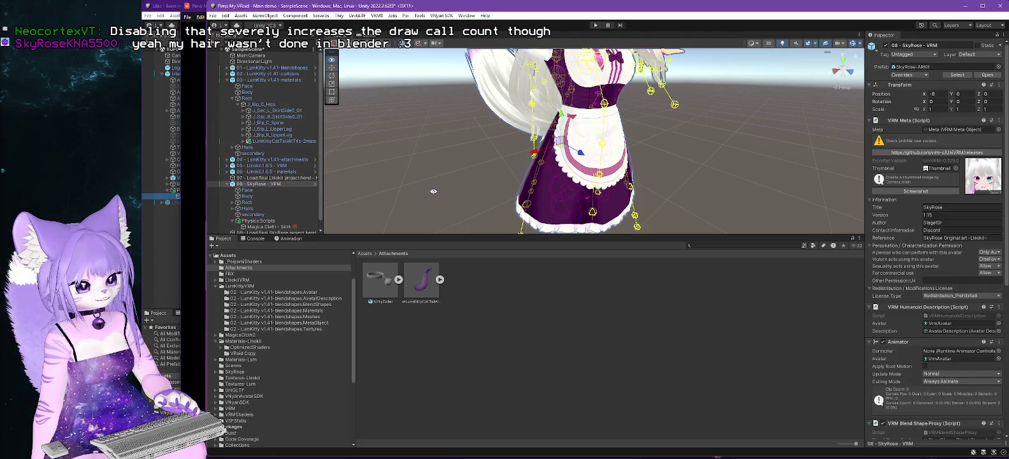
pyautogui.scroll(-1, 277, 199)
pyautogui.click(268, 217)
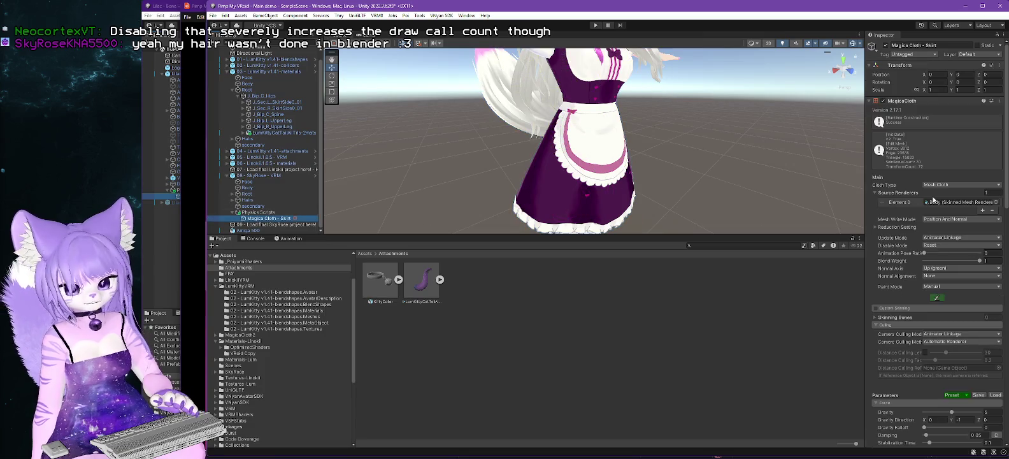
pyautogui.click(936, 298)
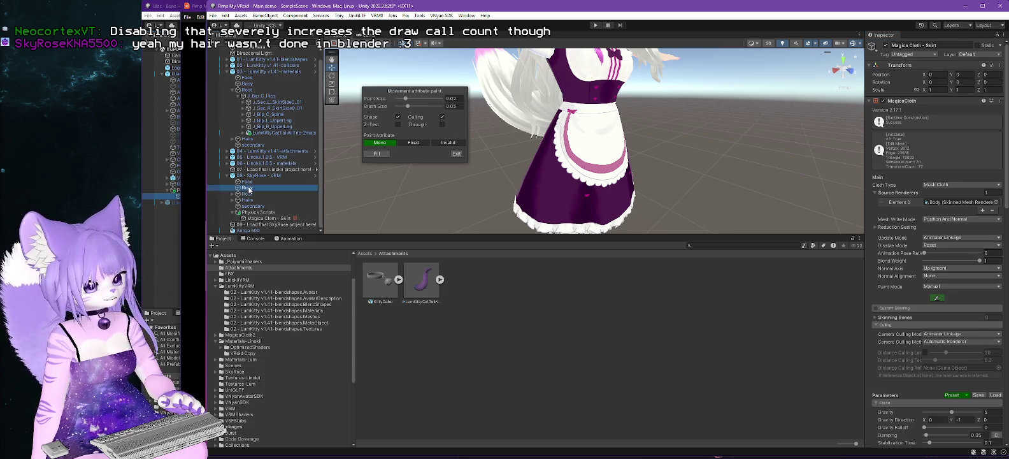
# Pan and orbit around the skirt and legs, then exit the painter.
pyautogui.click(953, 207)
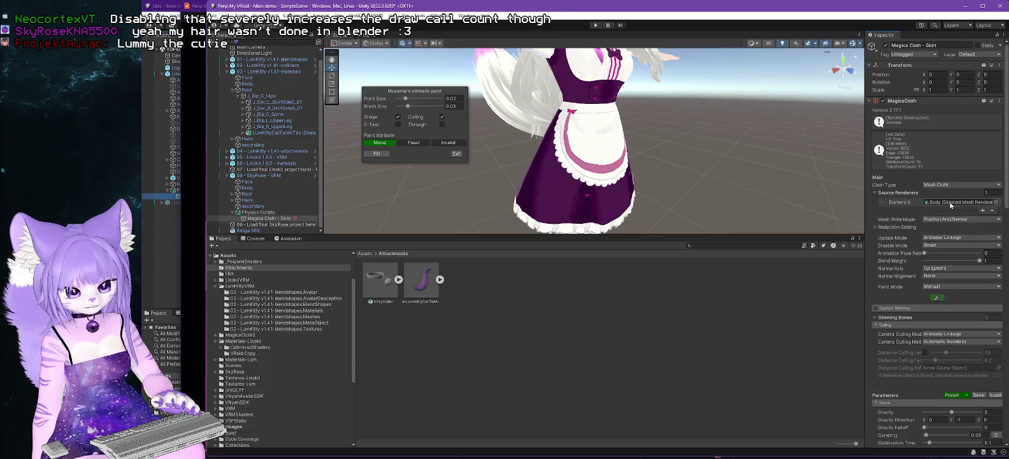
pyautogui.scroll(-5, 672, 185)
pyautogui.scroll(-2, 667, 189)
pyautogui.scroll(10, 670, 211)
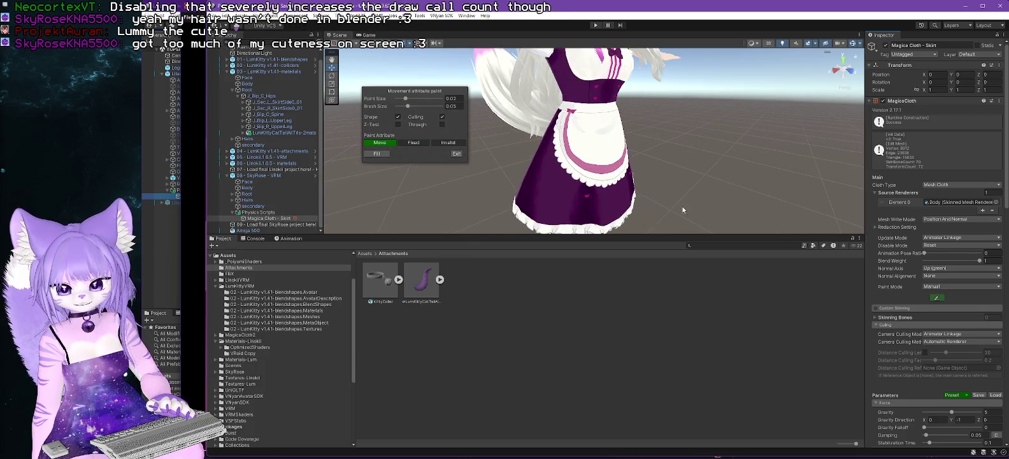
pyautogui.moveTo(684, 204)
pyautogui.mouseDown()
pyautogui.moveTo(690, 184)
pyautogui.moveTo(658, 191)
pyautogui.mouseUp()
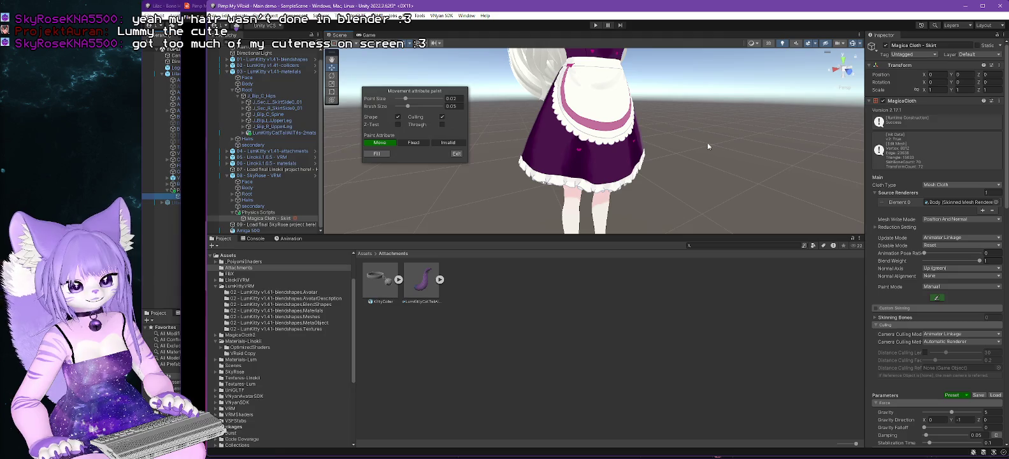
pyautogui.moveTo(705, 172); pyautogui.dragTo(369, 156)
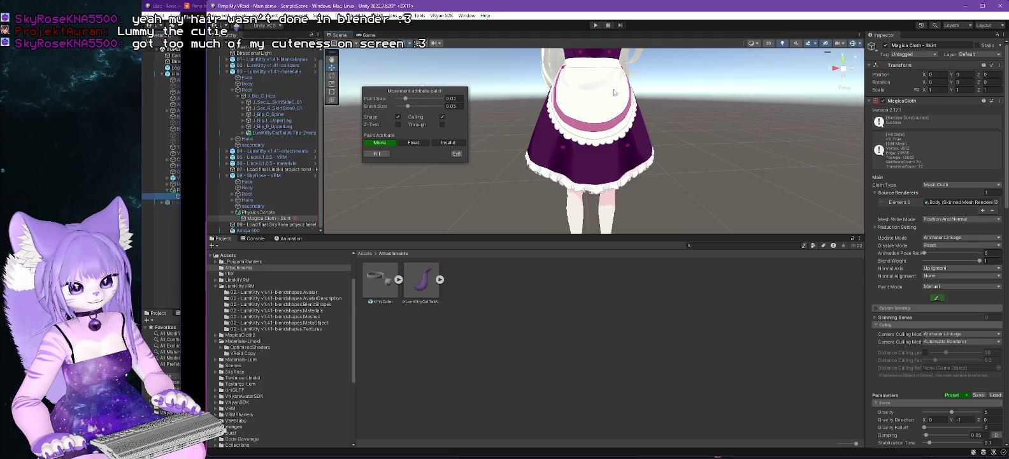
pyautogui.click(456, 153)
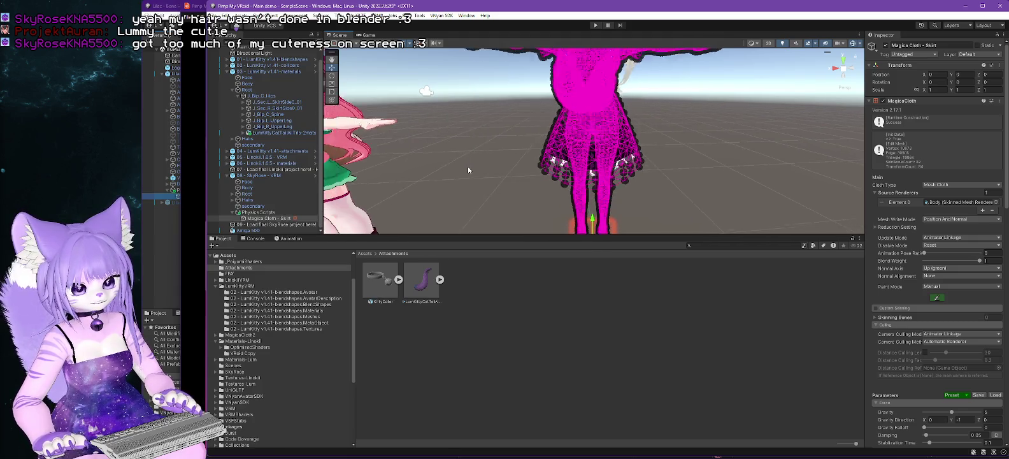
# Reopen the skirt's movement attribute painter and select the Move attribute.
pyautogui.moveTo(464, 168)
pyautogui.mouseDown()
pyautogui.moveTo(705, 160)
pyautogui.moveTo(629, 155)
pyautogui.mouseUp()
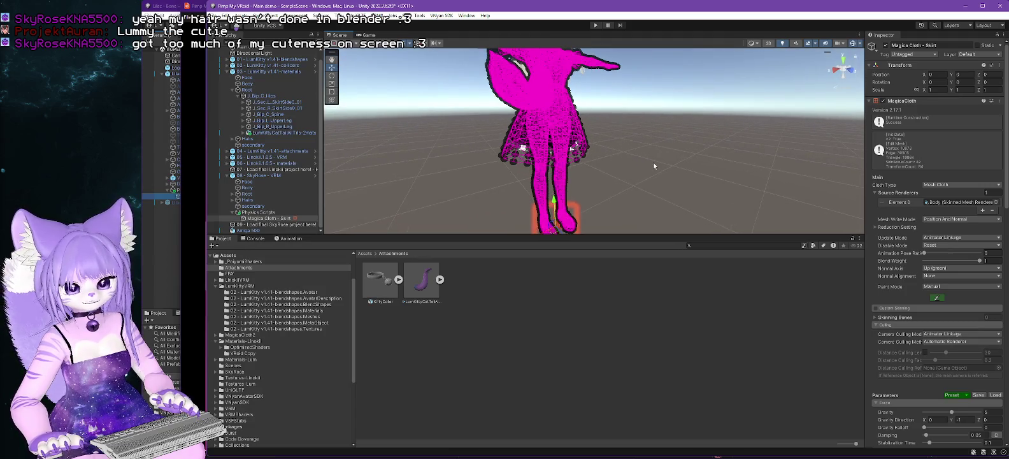
pyautogui.click(934, 297)
pyautogui.scroll(5, 665, 173)
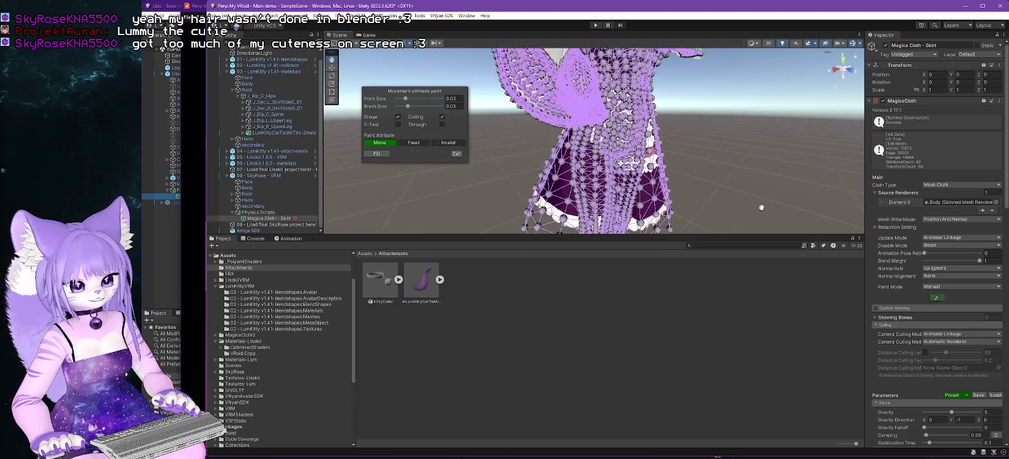
pyautogui.moveTo(762, 207)
pyautogui.mouseDown()
pyautogui.moveTo(715, 198)
pyautogui.moveTo(787, 195)
pyautogui.moveTo(741, 184)
pyautogui.moveTo(802, 187)
pyautogui.moveTo(758, 207)
pyautogui.moveTo(730, 171)
pyautogui.moveTo(738, 147)
pyautogui.mouseUp()
pyautogui.scroll(3, 704, 172)
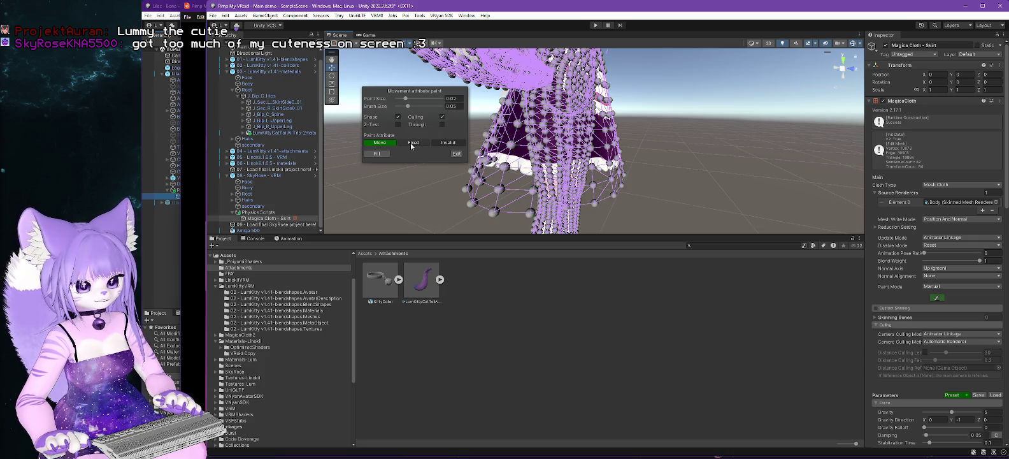
pyautogui.click(500, 148)
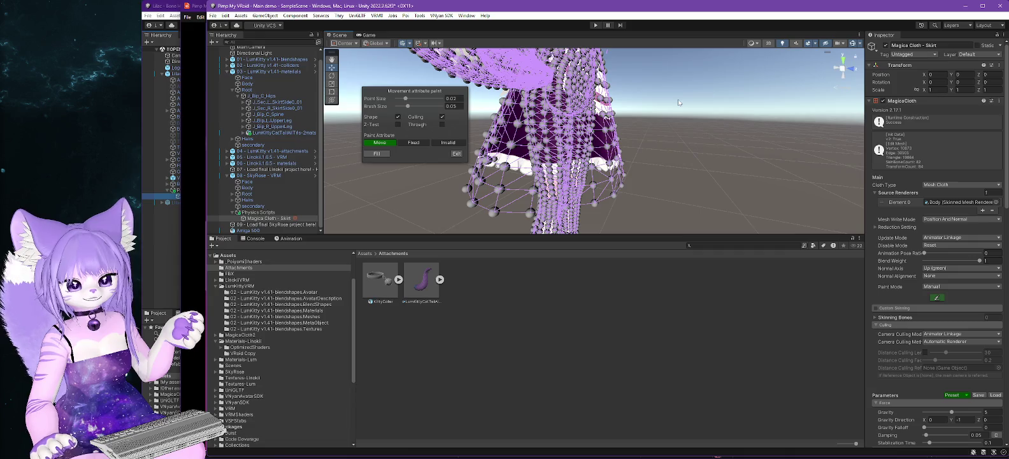
# Turn on Z-Test in the paint panel and zoom in close on the skirt hem.
pyautogui.moveTo(395, 93)
pyautogui.mouseDown()
pyautogui.moveTo(393, 72)
pyautogui.moveTo(388, 86)
pyautogui.mouseUp()
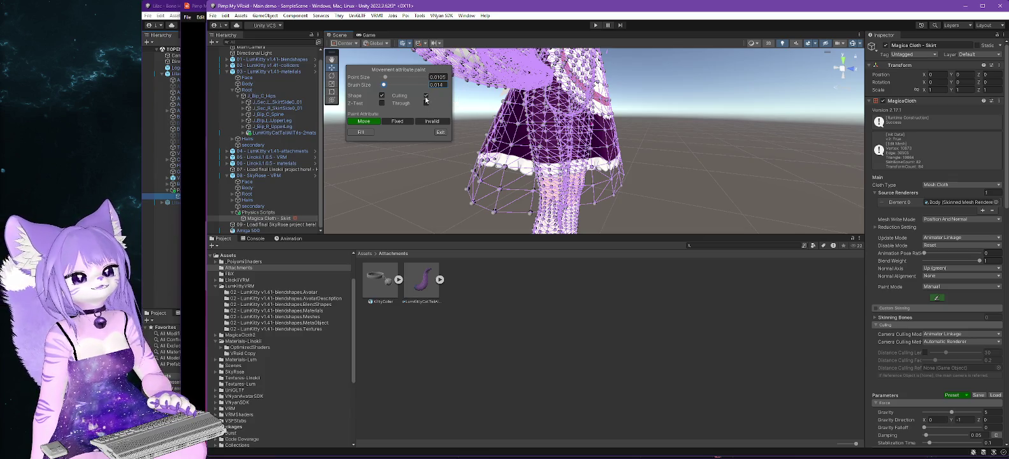
pyautogui.click(425, 97)
pyautogui.click(426, 96)
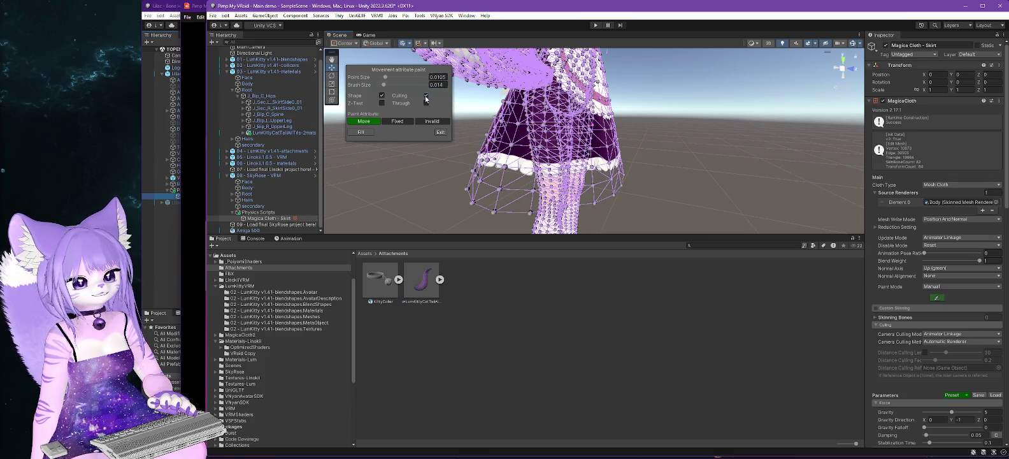
pyautogui.moveTo(541, 160)
pyautogui.mouseDown()
pyautogui.moveTo(610, 193)
pyautogui.moveTo(504, 194)
pyautogui.mouseUp()
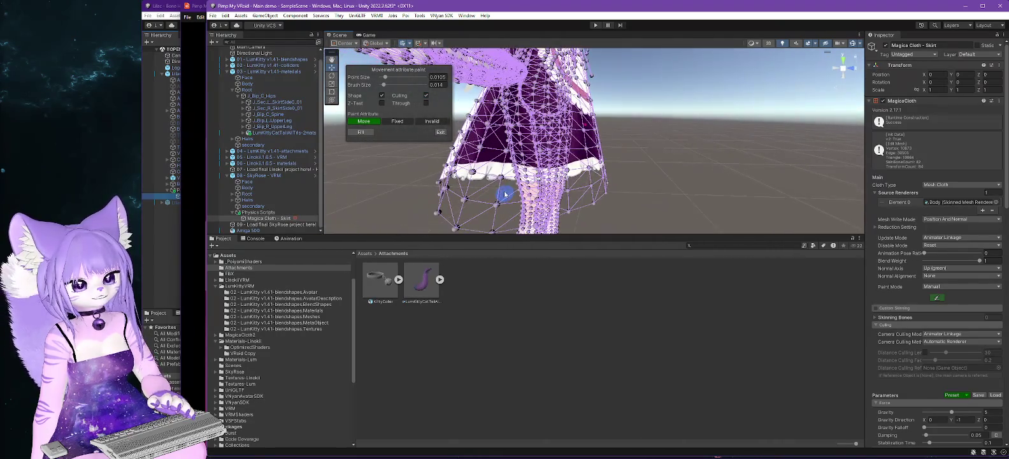
pyautogui.click(425, 96)
pyautogui.click(425, 95)
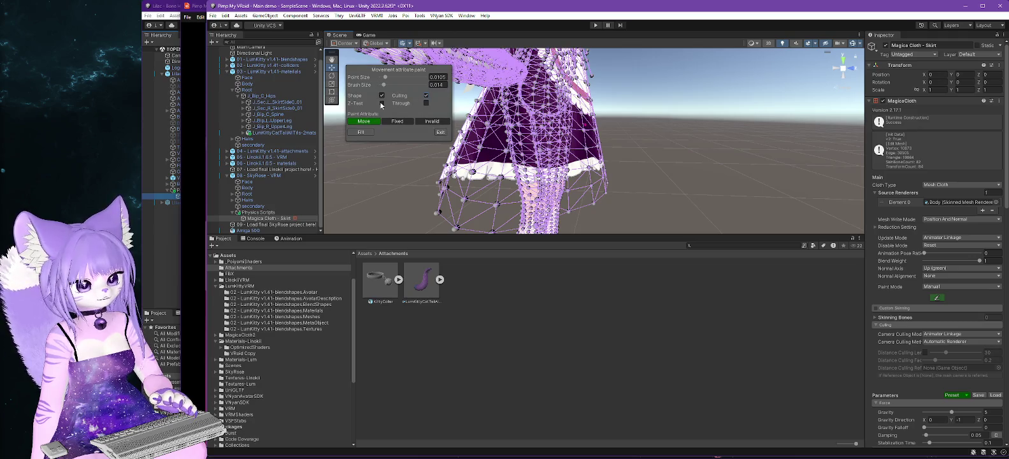
pyautogui.click(382, 103)
pyautogui.moveTo(692, 169)
pyautogui.mouseDown()
pyautogui.moveTo(671, 189)
pyautogui.moveTo(769, 189)
pyautogui.moveTo(784, 205)
pyautogui.moveTo(642, 207)
pyautogui.moveTo(651, 205)
pyautogui.mouseUp()
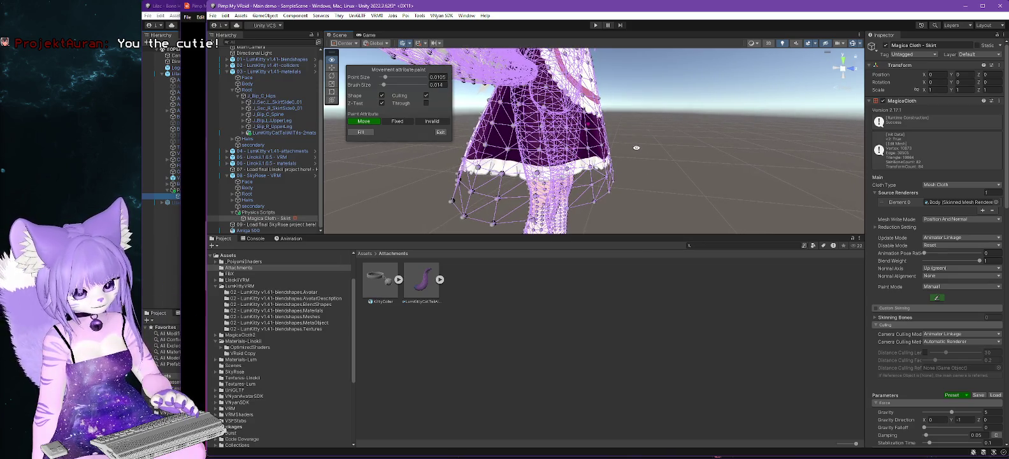
pyautogui.scroll(2, 668, 165)
pyautogui.moveTo(637, 168); pyautogui.dragTo(603, 151)
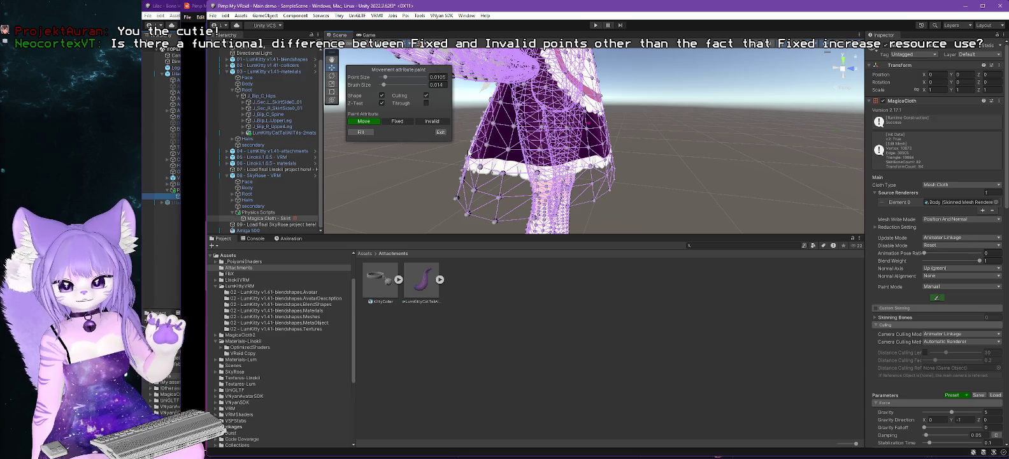
# Exit the painter and open the SkyRose-ARKit.Materials folder in the Project window.
pyautogui.click(440, 131)
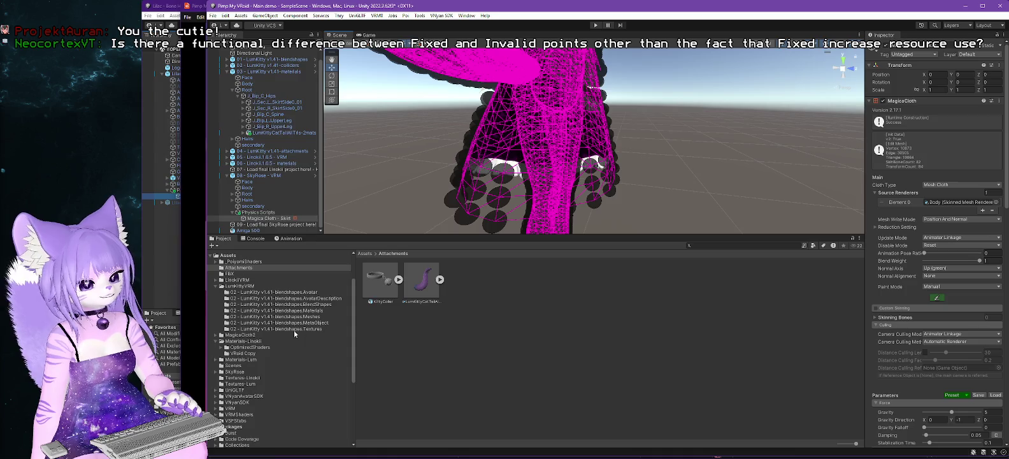
pyautogui.scroll(-3, 283, 300)
pyautogui.scroll(4, 277, 300)
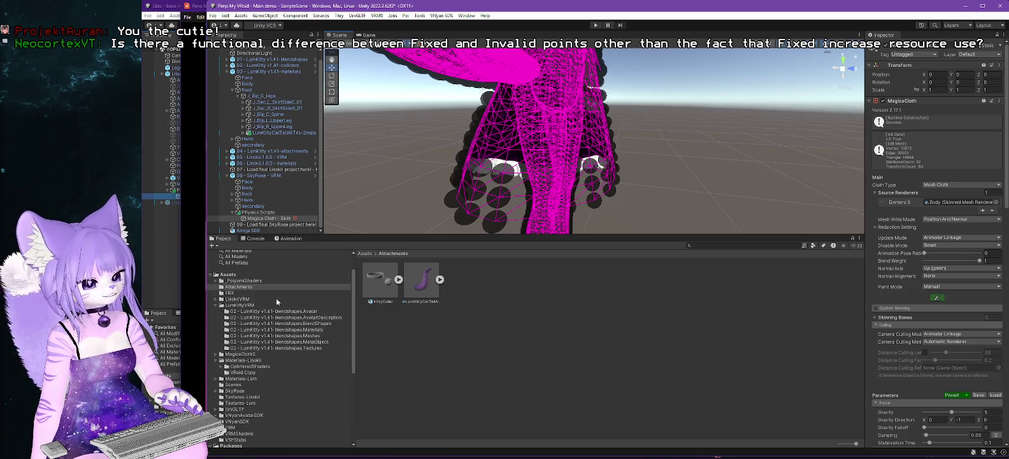
pyautogui.click(221, 390)
pyautogui.scroll(-2, 305, 368)
pyautogui.click(284, 390)
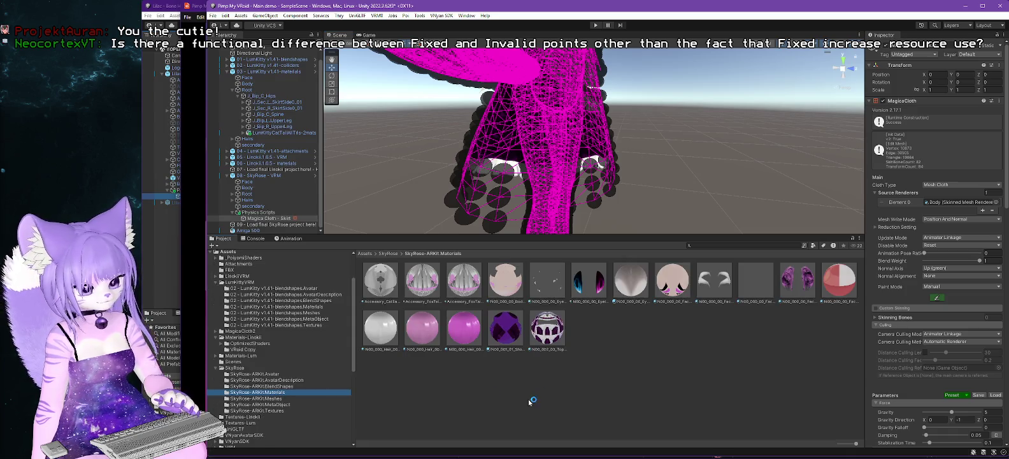
# Raise Cutoff to 1 on the body, both fox tail and hair materials, then reselect Magica Cloth - Skirt.
pyautogui.click(514, 288)
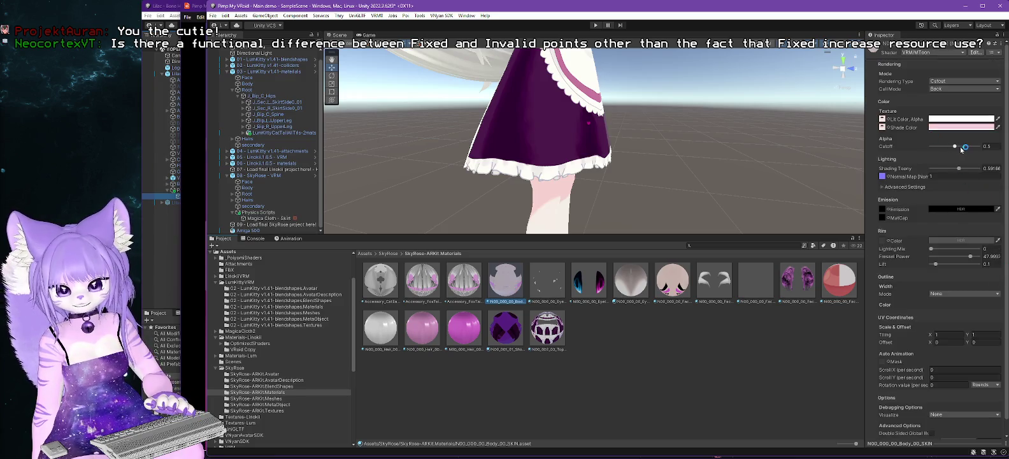
pyautogui.moveTo(955, 147); pyautogui.dragTo(981, 147)
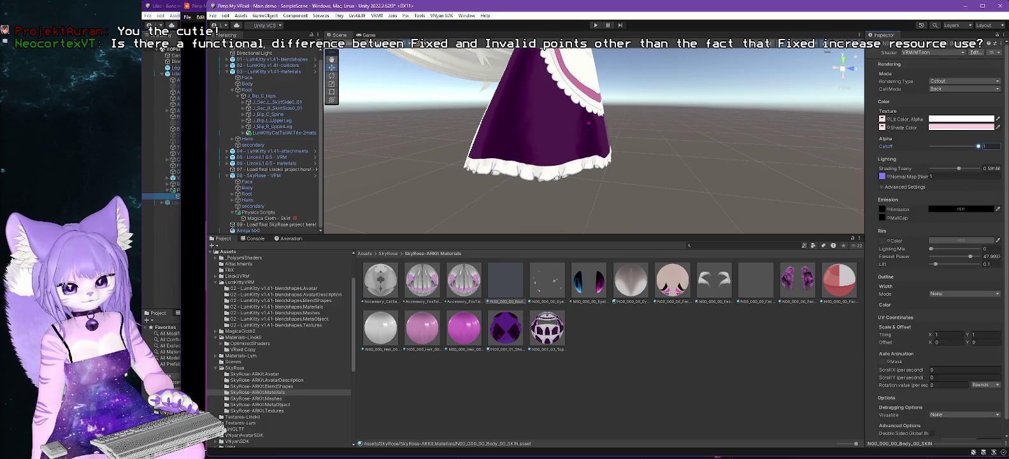
pyautogui.click(437, 285)
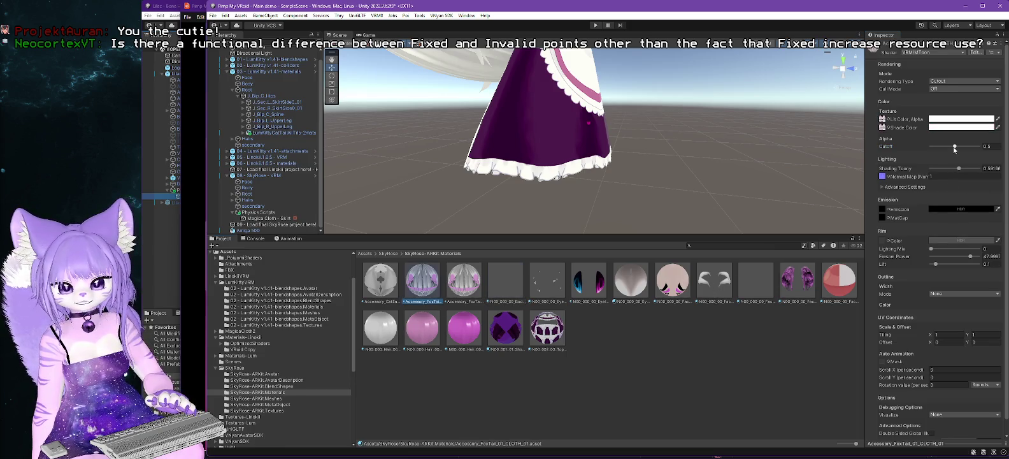
pyautogui.moveTo(954, 146); pyautogui.dragTo(979, 146)
pyautogui.click(464, 280)
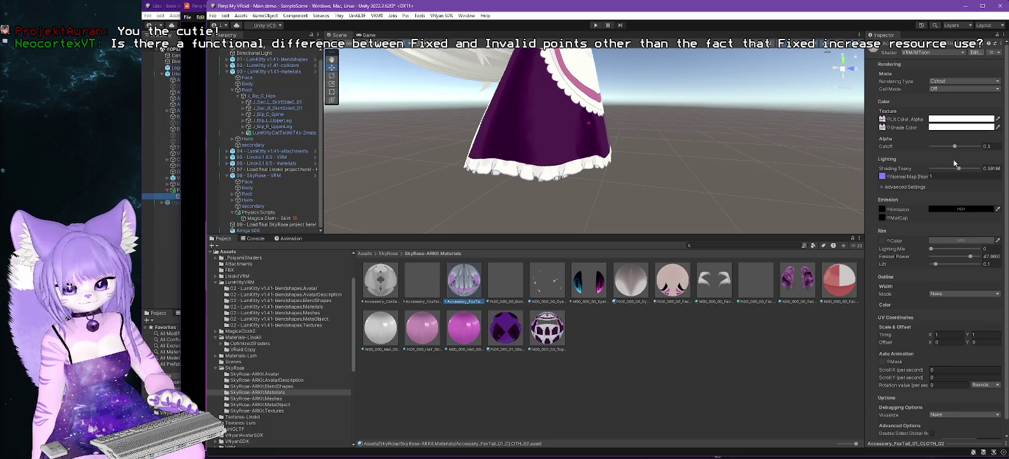
pyautogui.moveTo(725, 148)
pyautogui.mouseDown()
pyautogui.moveTo(656, 214)
pyautogui.moveTo(699, 209)
pyautogui.mouseUp()
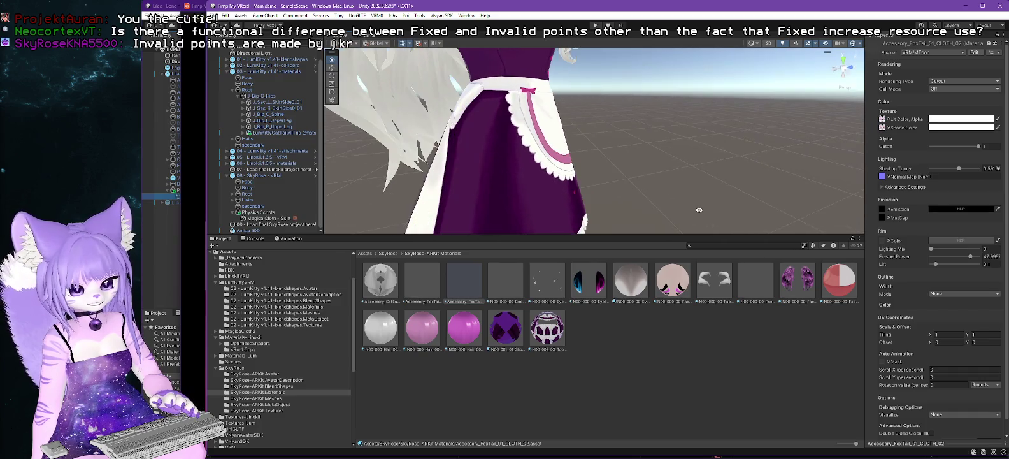
pyautogui.click(371, 339)
pyautogui.click(987, 146)
pyautogui.write('1')
pyautogui.click(268, 218)
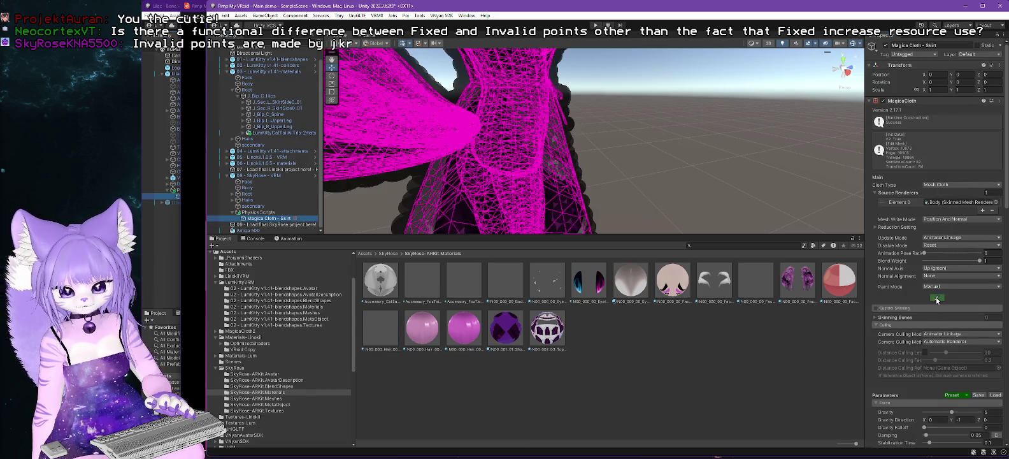
# Start painting the skirt and enable Through so the brush reaches points behind the mesh.
pyautogui.click(936, 298)
pyautogui.moveTo(749, 188)
pyautogui.mouseDown()
pyautogui.moveTo(694, 165)
pyautogui.moveTo(787, 176)
pyautogui.moveTo(710, 89)
pyautogui.moveTo(652, 174)
pyautogui.mouseUp()
pyautogui.scroll(-3, 692, 171)
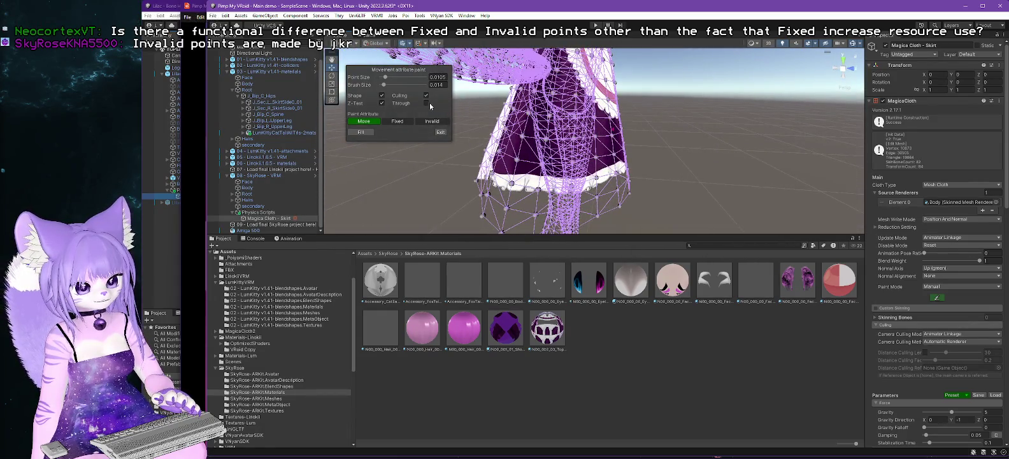
pyautogui.click(427, 103)
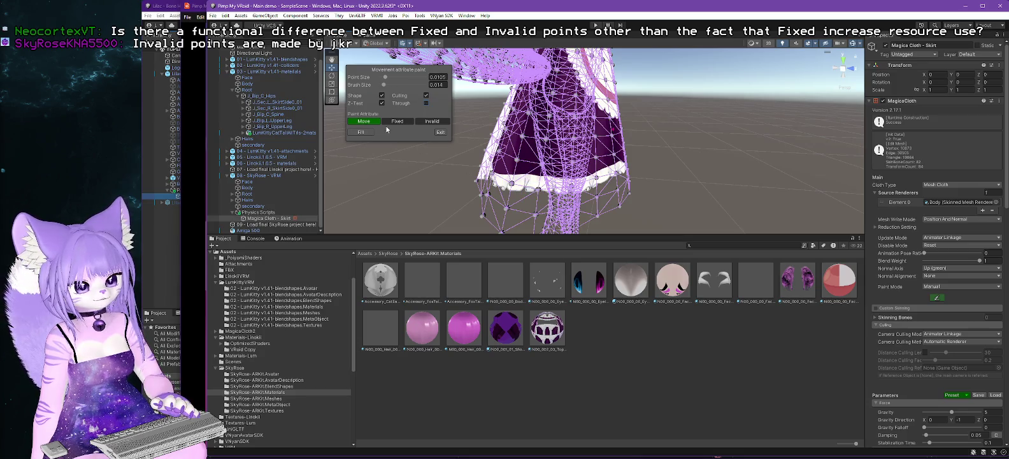
pyautogui.moveTo(454, 182)
pyautogui.mouseDown()
pyautogui.moveTo(682, 145)
pyautogui.moveTo(671, 200)
pyautogui.moveTo(555, 121)
pyautogui.mouseUp()
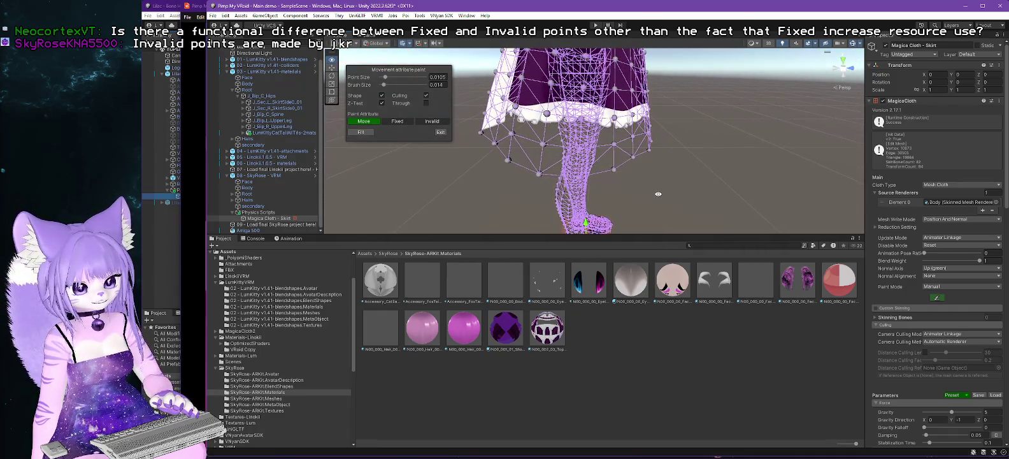
# Paint the skirt's hem points with the Move attribute from several angles.
pyautogui.click(546, 113)
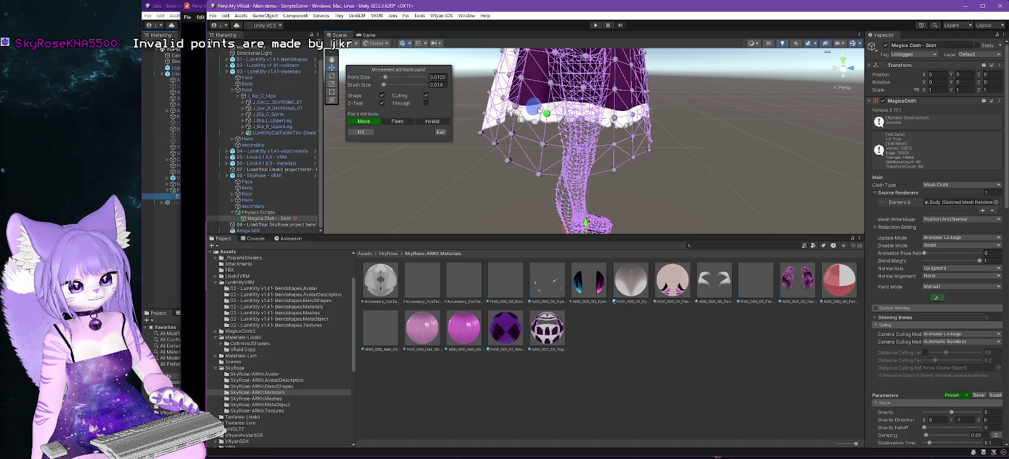
pyautogui.click(581, 119)
pyautogui.moveTo(550, 142); pyautogui.dragTo(552, 141)
pyautogui.click(597, 118)
pyautogui.click(632, 119)
pyautogui.click(660, 120)
pyautogui.click(554, 141)
pyautogui.click(593, 145)
pyautogui.click(629, 144)
pyautogui.click(659, 144)
pyautogui.click(529, 130)
pyautogui.click(518, 120)
pyautogui.click(523, 153)
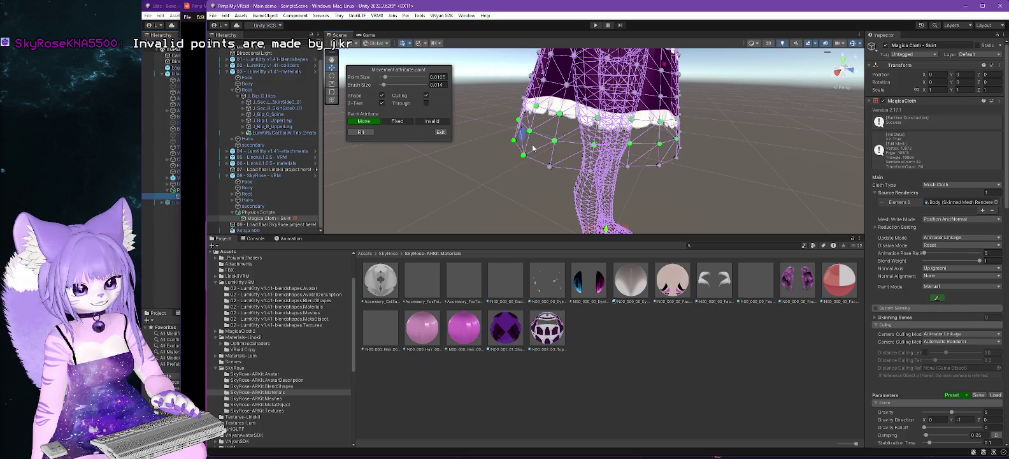
pyautogui.moveTo(528, 144)
pyautogui.mouseDown()
pyautogui.moveTo(520, 151)
pyautogui.moveTo(529, 162)
pyautogui.mouseUp()
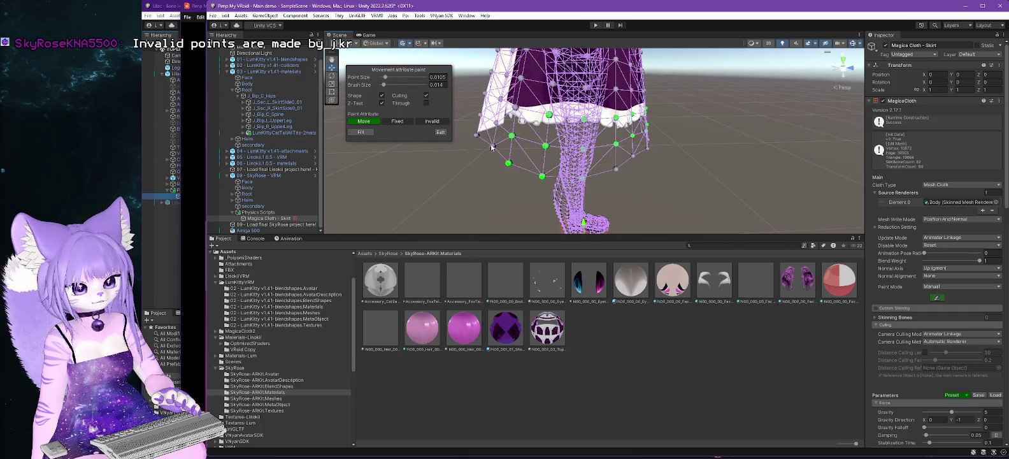
pyautogui.moveTo(598, 156); pyautogui.dragTo(555, 123)
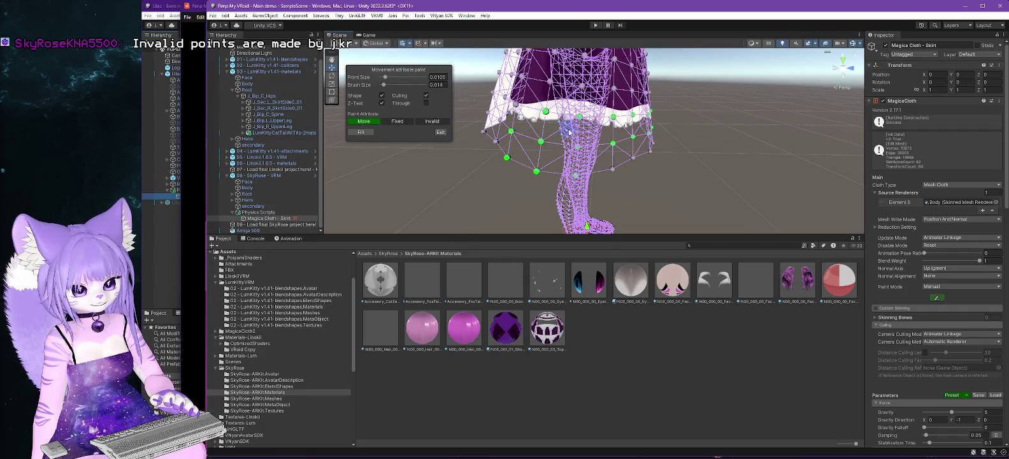
pyautogui.click(612, 168)
pyautogui.click(634, 157)
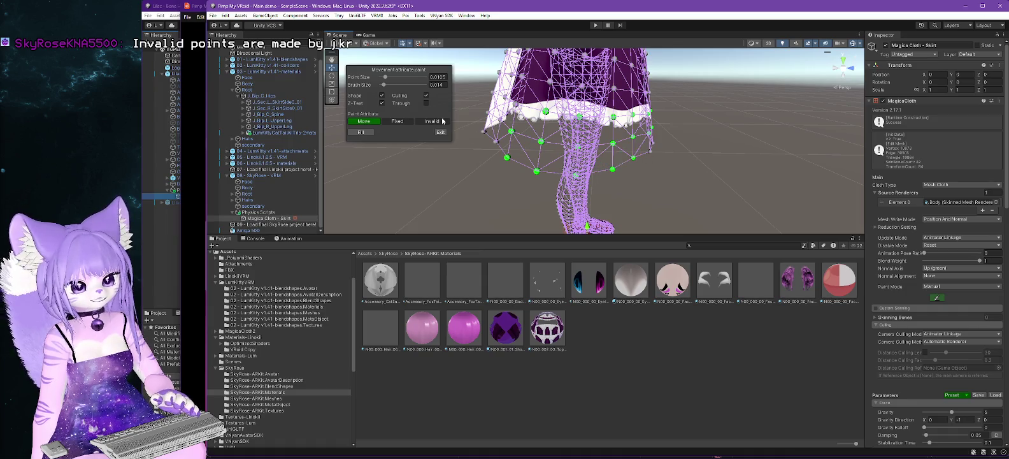
pyautogui.moveTo(696, 145)
pyautogui.mouseDown()
pyautogui.moveTo(637, 159)
pyautogui.moveTo(693, 180)
pyautogui.moveTo(622, 159)
pyautogui.mouseUp()
pyautogui.click(604, 156)
pyautogui.click(634, 152)
pyautogui.moveTo(649, 137); pyautogui.dragTo(752, 147)
pyautogui.click(657, 142)
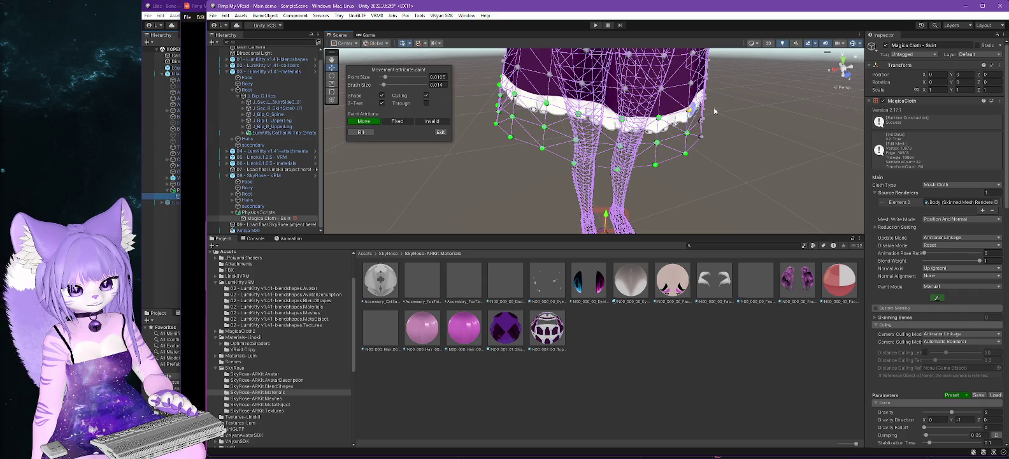
# Switch to the Fixed attribute and paint two waistband points.
pyautogui.scroll(5, 688, 111)
pyautogui.moveTo(753, 192)
pyautogui.mouseDown()
pyautogui.moveTo(759, 156)
pyautogui.moveTo(754, 189)
pyautogui.moveTo(770, 185)
pyautogui.mouseUp()
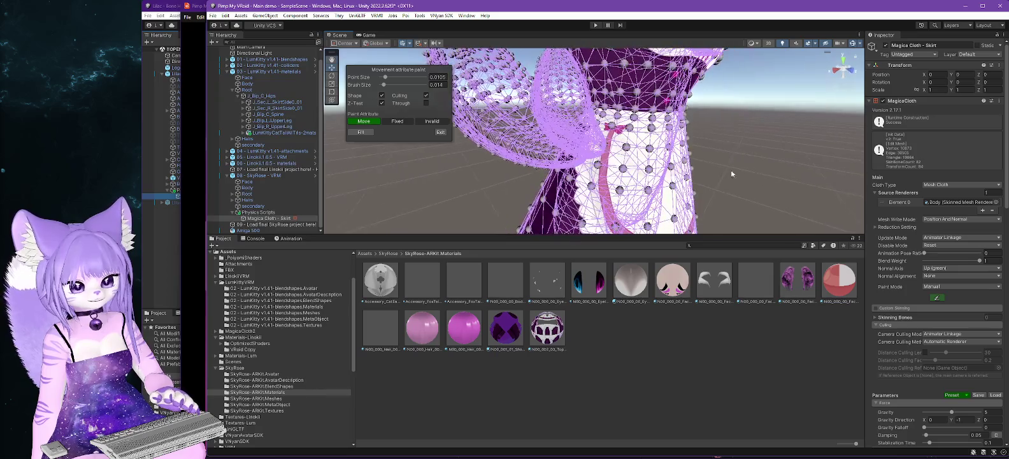
pyautogui.click(408, 121)
pyautogui.click(631, 134)
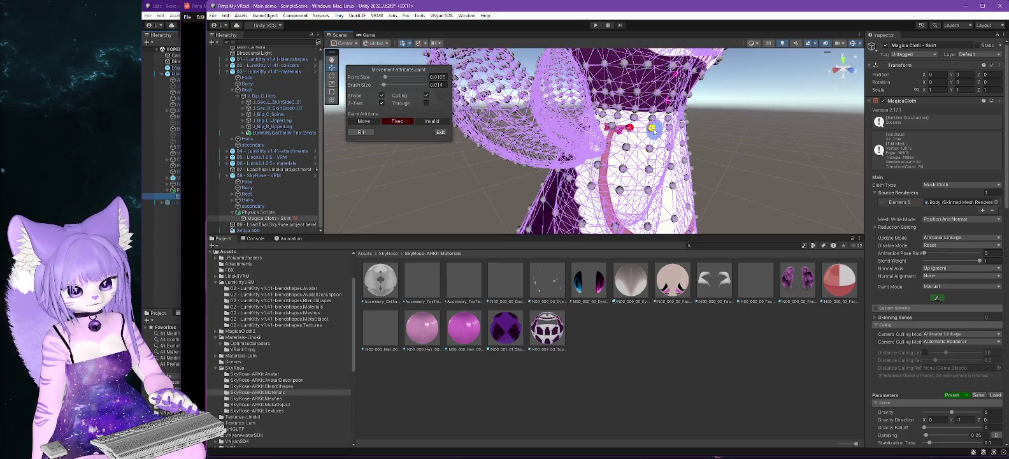
pyautogui.click(651, 128)
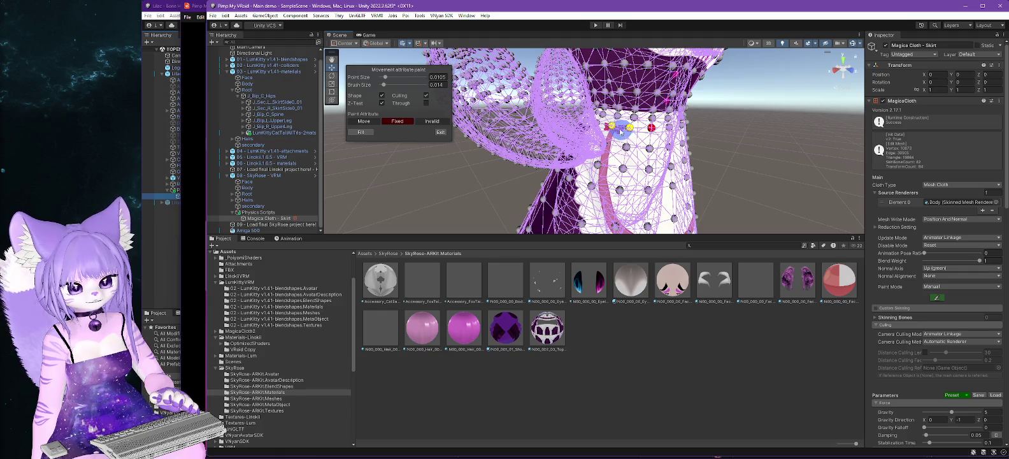
pyautogui.scroll(-5, 777, 179)
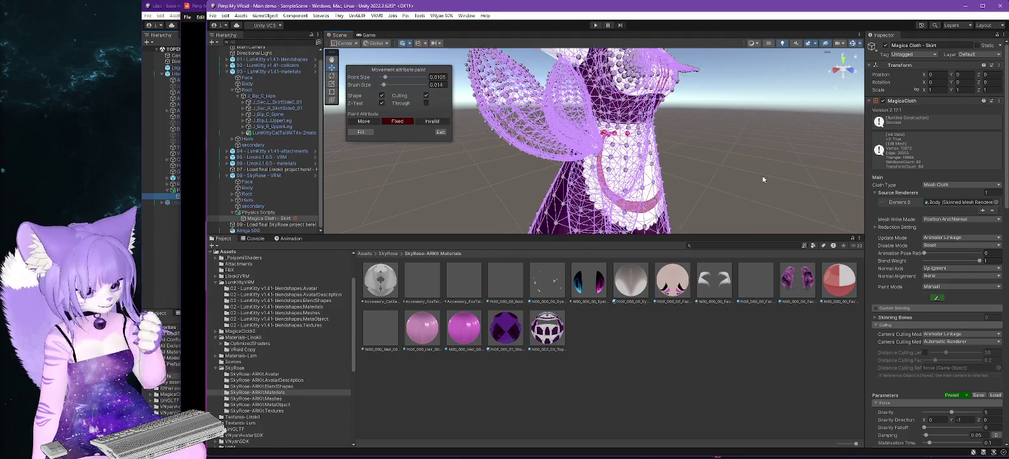
# Zoom out, select the galaxy-dress avatar, and expand 04 - LumKitty v1.41-attachments in the Hierarchy.
pyautogui.scroll(10, 439, 131)
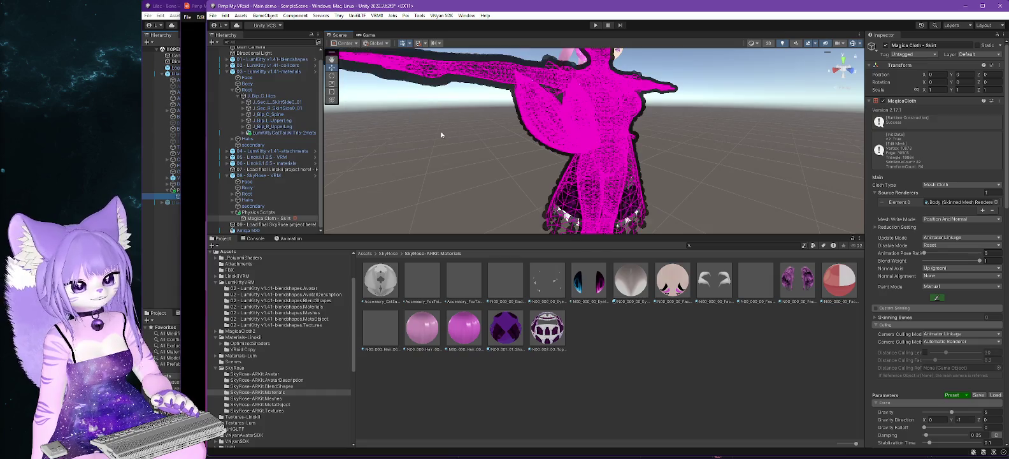
pyautogui.scroll(-10, 556, 164)
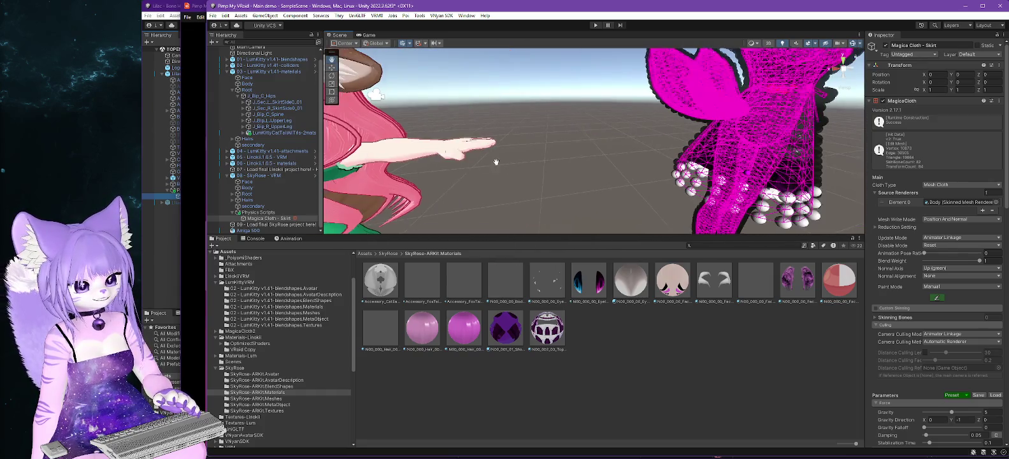
pyautogui.scroll(-5, 449, 151)
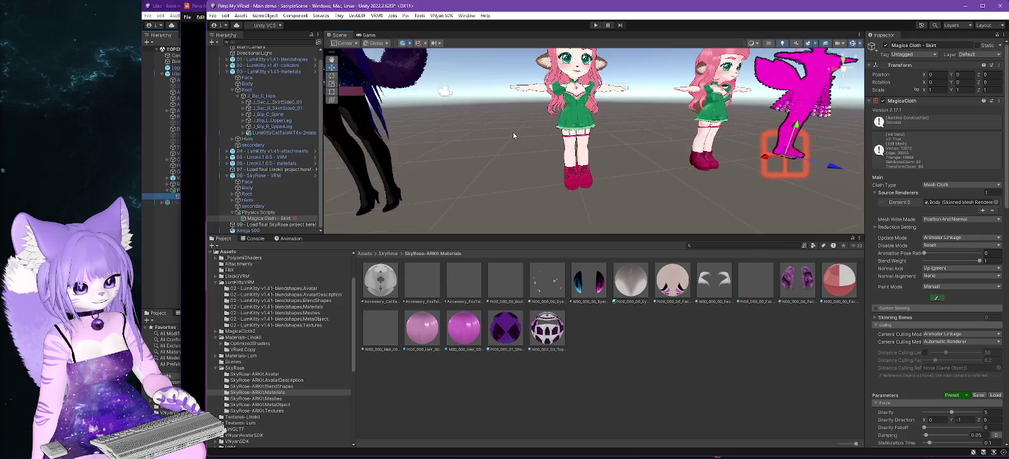
pyautogui.moveTo(525, 120); pyautogui.dragTo(538, 143)
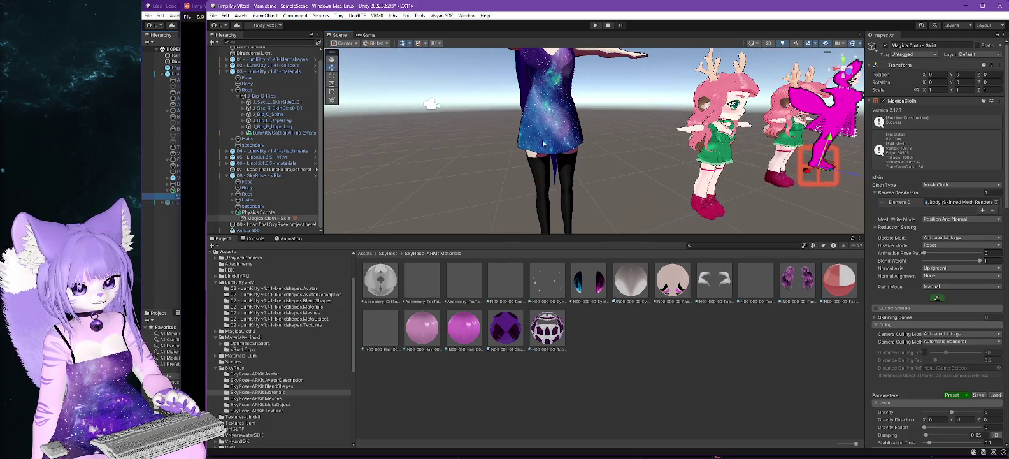
pyautogui.click(560, 126)
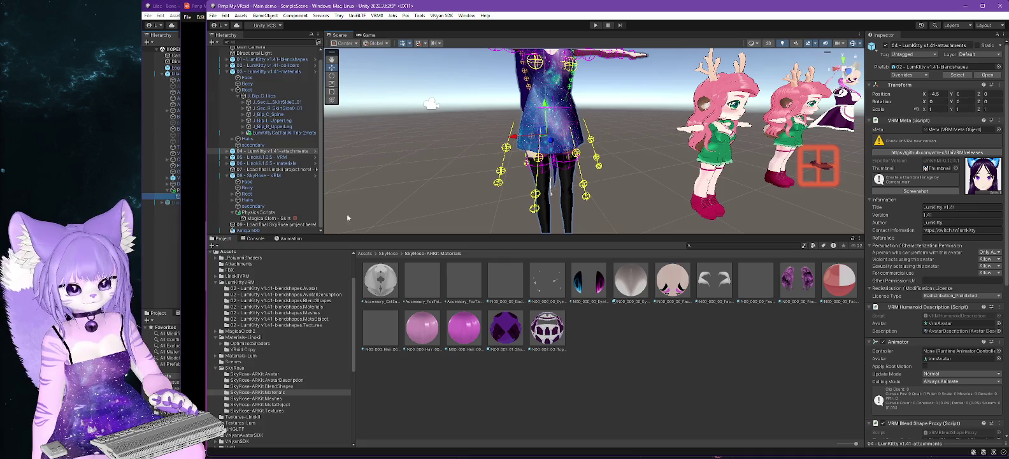
pyautogui.click(230, 150)
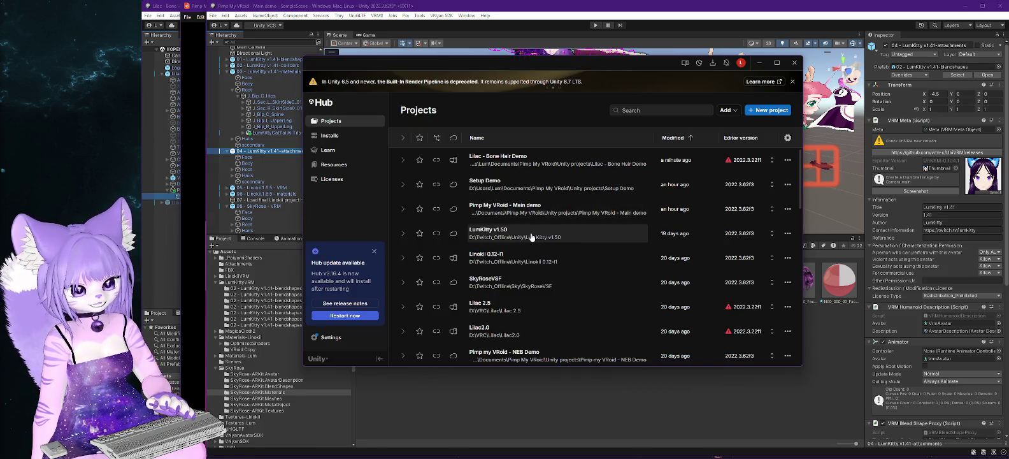
# Add the LumKitty v1.50 folder as an existing project from disk and open it.
pyautogui.click(728, 114)
pyautogui.click(752, 128)
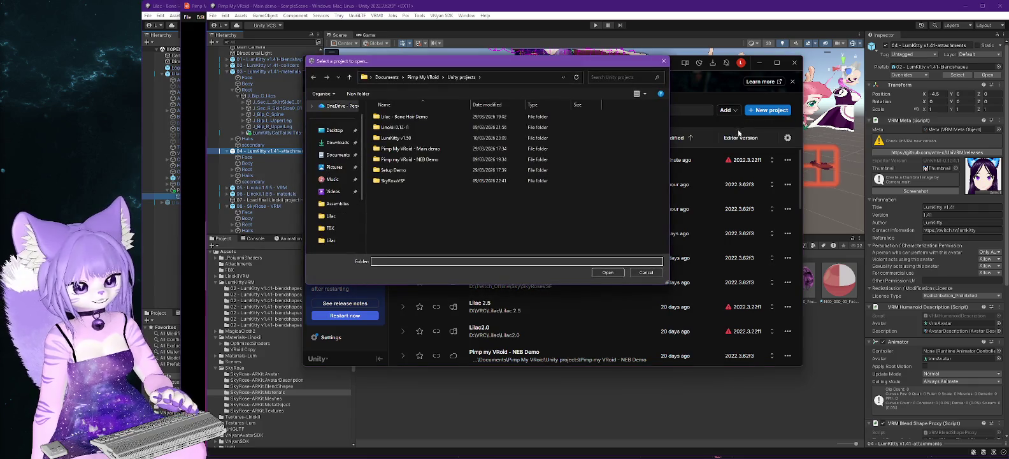
pyautogui.doubleClick(392, 138)
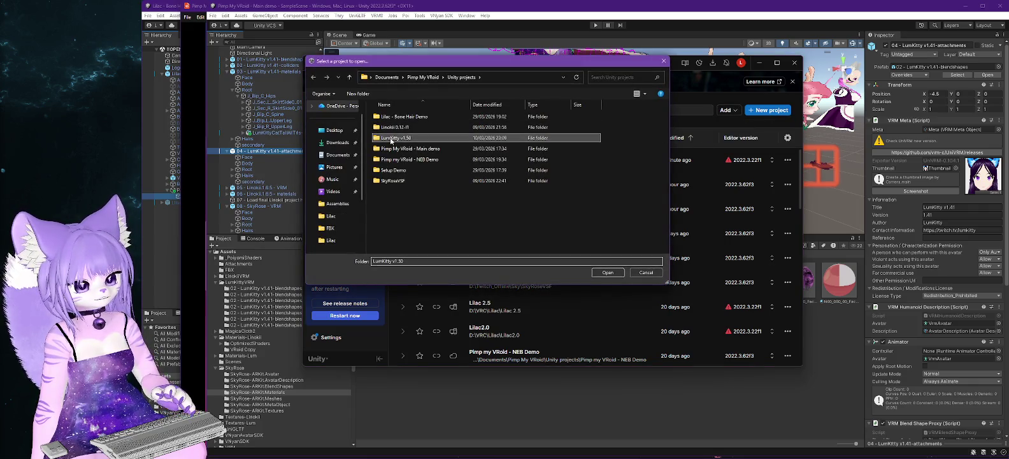
pyautogui.click(605, 273)
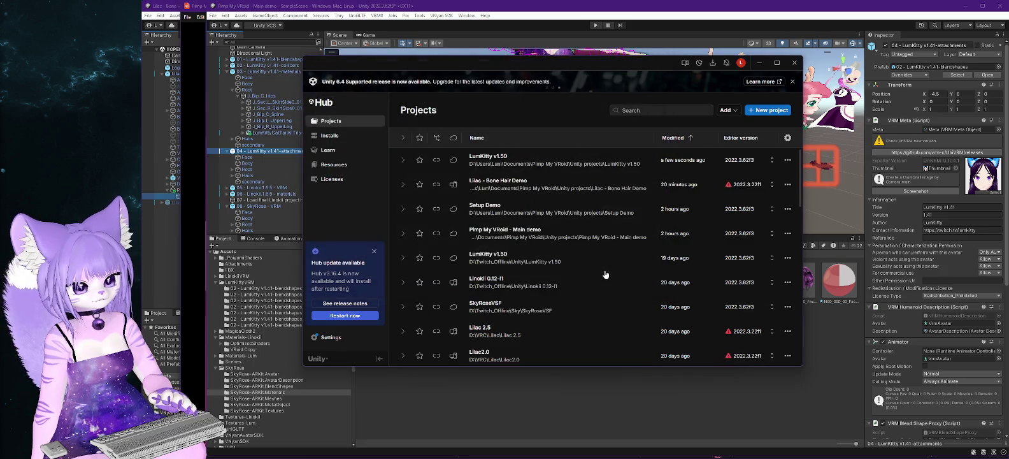
pyautogui.click(558, 163)
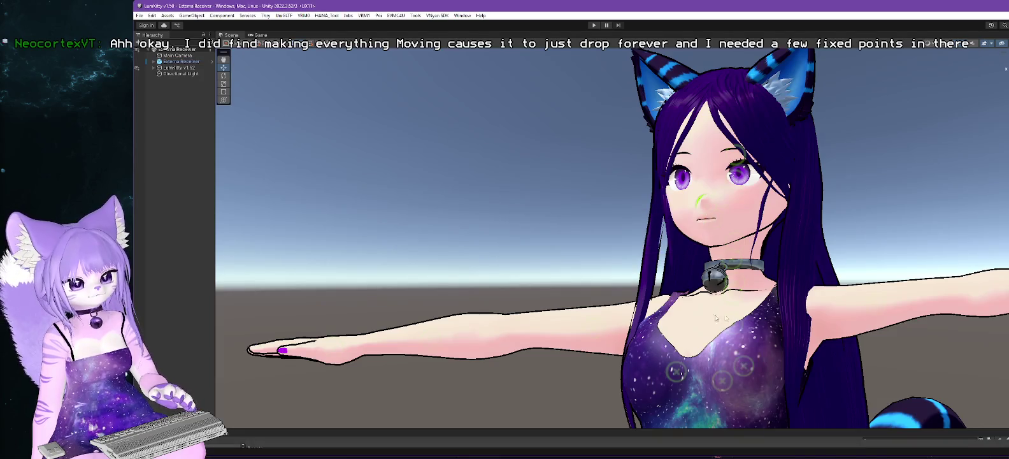
# Expand LumKitty v1.52 in the Hierarchy and select Magica Cloth - Dress.
pyautogui.scroll(-10, 724, 318)
pyautogui.moveTo(834, 394)
pyautogui.mouseDown()
pyautogui.moveTo(781, 288)
pyautogui.moveTo(731, 325)
pyautogui.mouseUp()
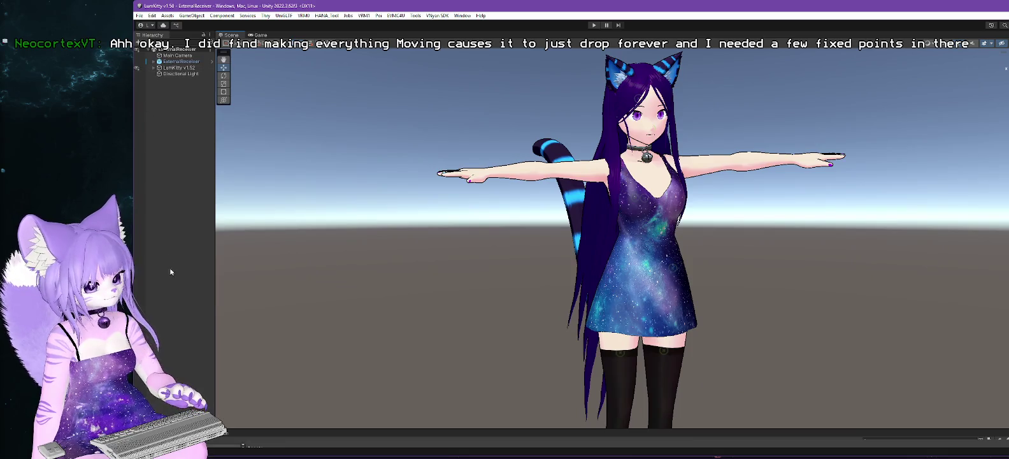
pyautogui.moveTo(282, 428)
pyautogui.mouseDown()
pyautogui.moveTo(318, 267)
pyautogui.moveTo(322, 279)
pyautogui.mouseUp()
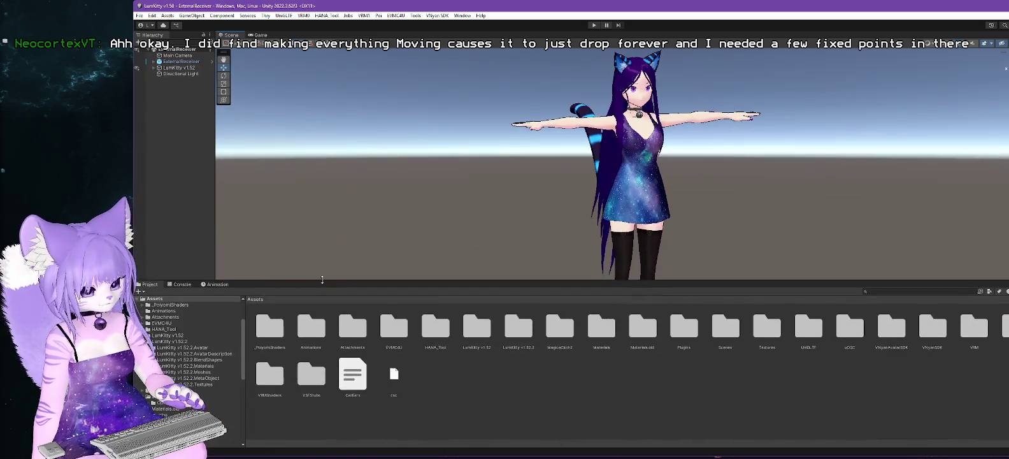
pyautogui.click(154, 69)
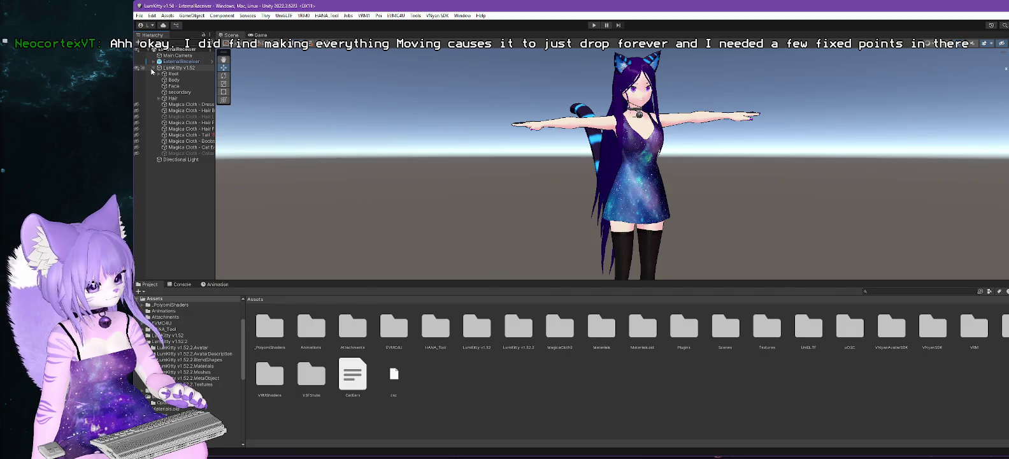
pyautogui.moveTo(215, 117); pyautogui.dragTo(253, 116)
pyautogui.click(195, 105)
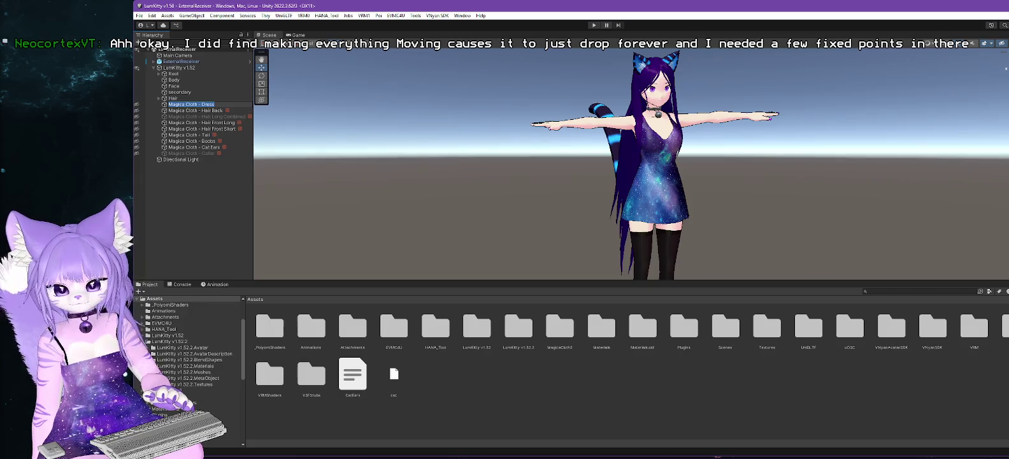
pyautogui.moveTo(1006, 181); pyautogui.dragTo(909, 181)
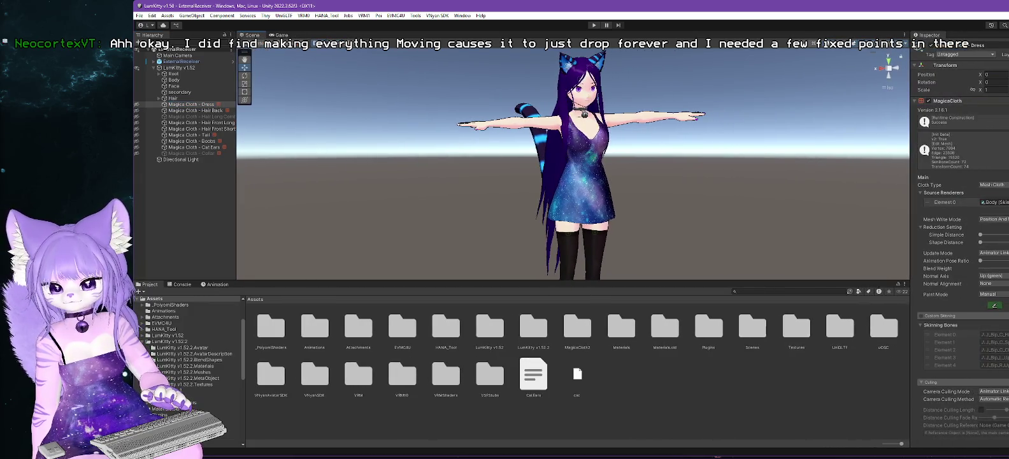
pyautogui.moveTo(999, 234); pyautogui.dragTo(1008, 235)
# Show the dress's painted Move and Fixed points, orbit around them, then minimize the editor.
pyautogui.click(933, 306)
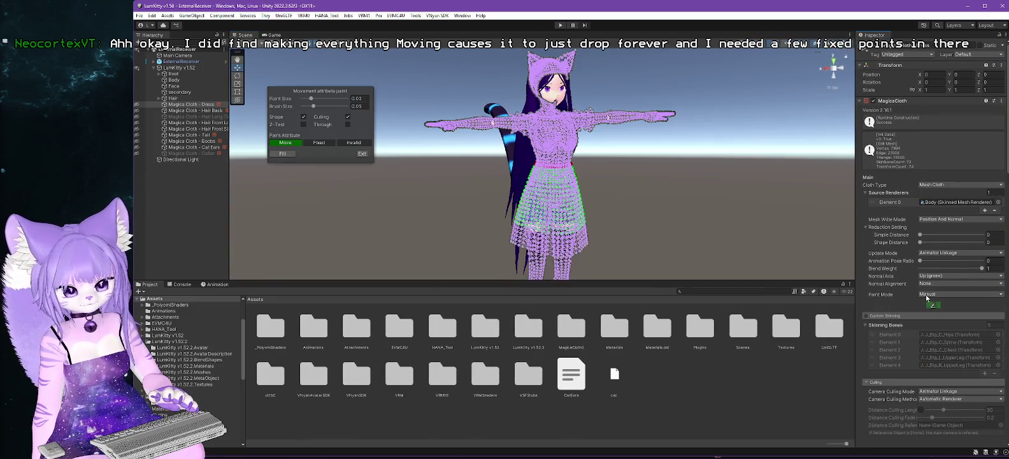
pyautogui.scroll(5, 665, 204)
pyautogui.scroll(5, 664, 218)
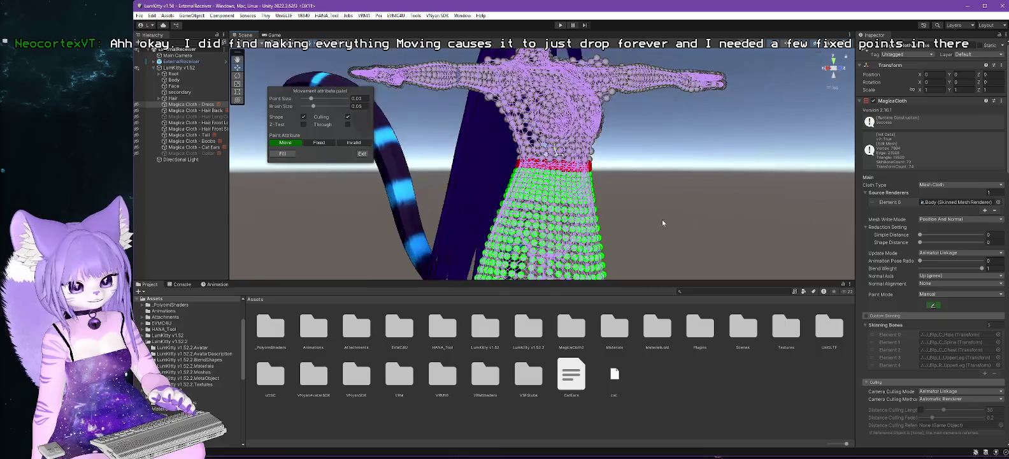
pyautogui.moveTo(646, 242)
pyautogui.mouseDown()
pyautogui.moveTo(694, 115)
pyautogui.moveTo(693, 147)
pyautogui.moveTo(652, 122)
pyautogui.mouseUp()
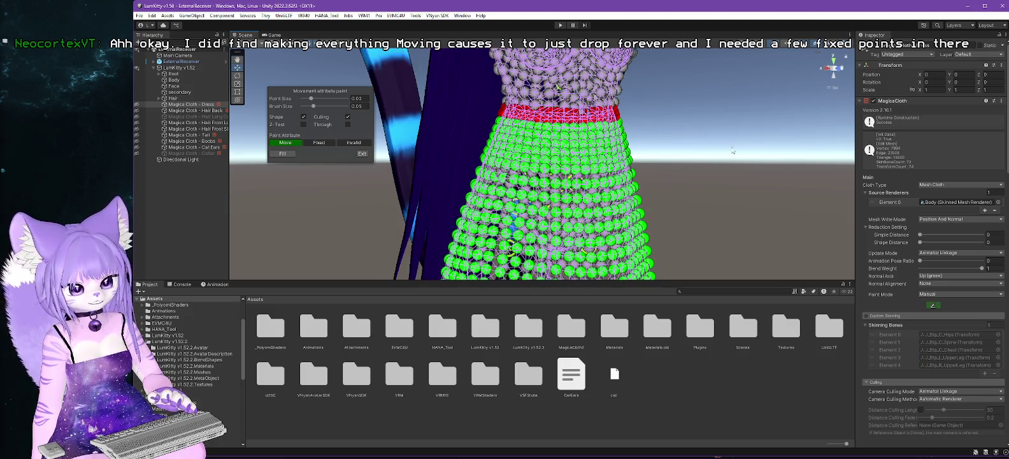
pyautogui.moveTo(533, 214); pyautogui.dragTo(741, 215)
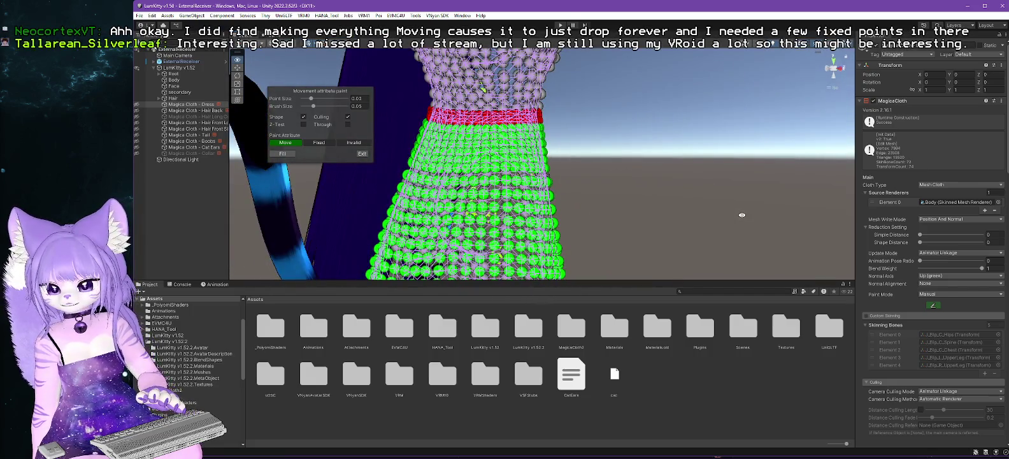
pyautogui.moveTo(740, 215)
pyautogui.mouseDown()
pyautogui.moveTo(552, 220)
pyautogui.moveTo(623, 223)
pyautogui.mouseUp()
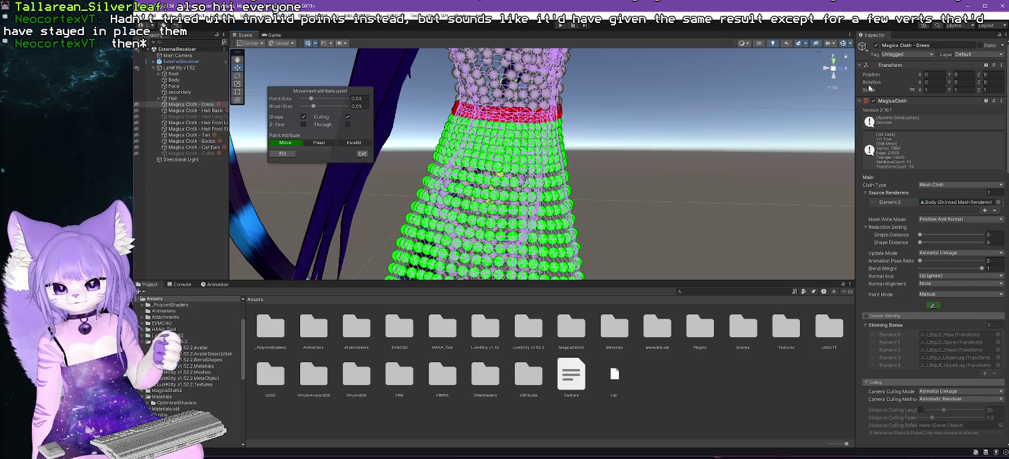
pyautogui.click(967, 7)
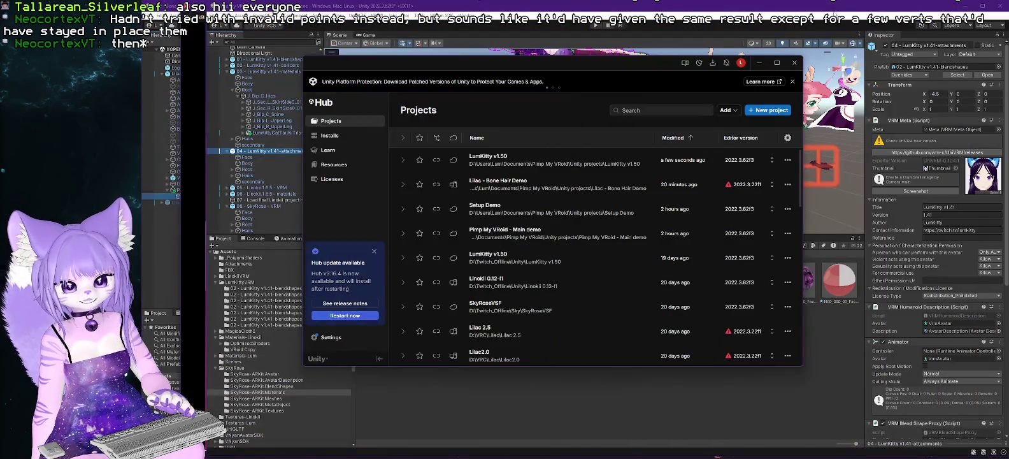
pyautogui.hotkey('alt', 'Tab')
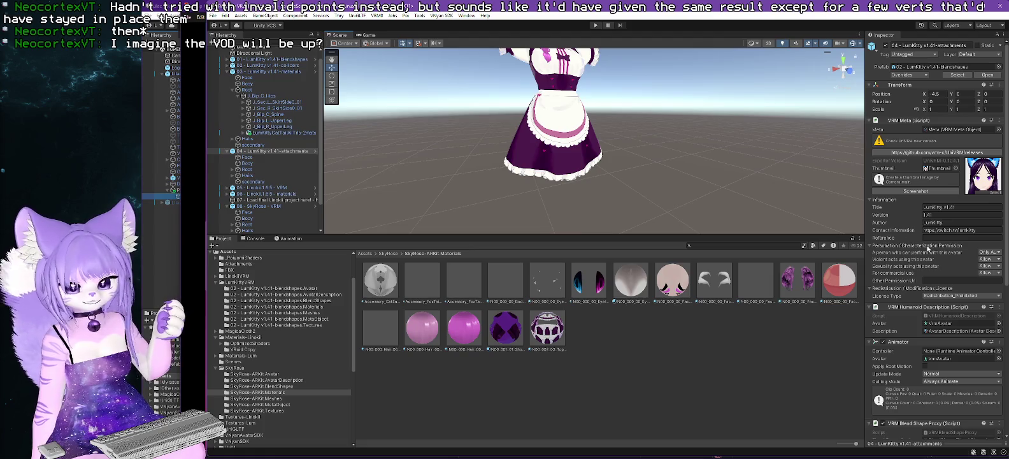
# Select Magica Cloth - Skirt, display its painted points zoomed in, then switch to File Explorer.
pyautogui.scroll(-3, 930, 255)
pyautogui.scroll(-2, 255, 166)
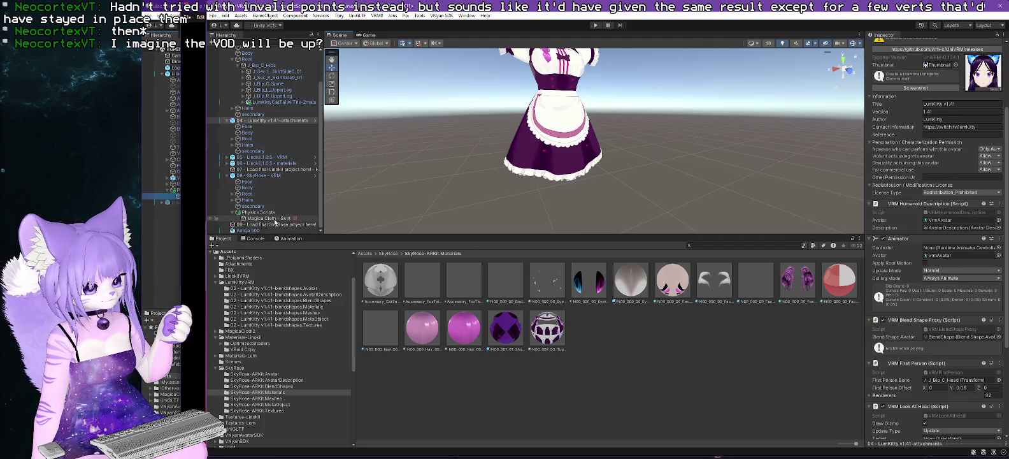
pyautogui.click(268, 218)
pyautogui.click(937, 195)
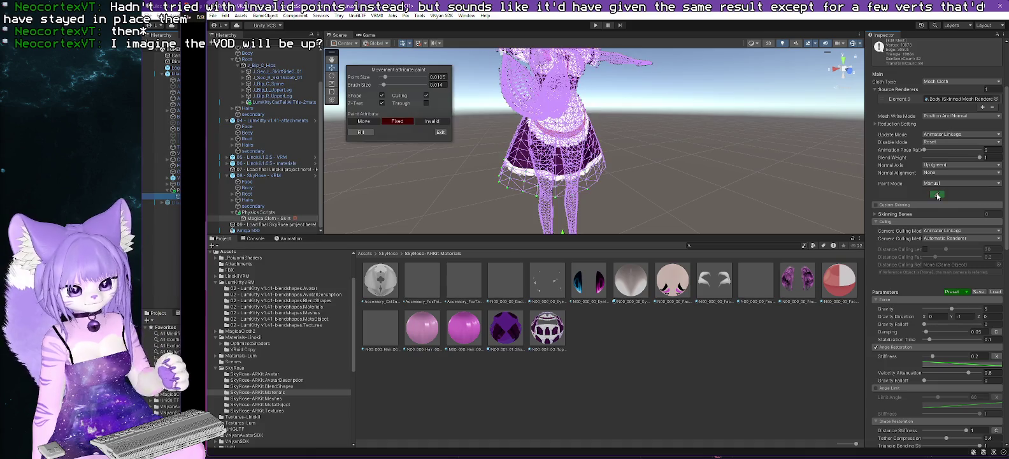
pyautogui.scroll(5, 662, 162)
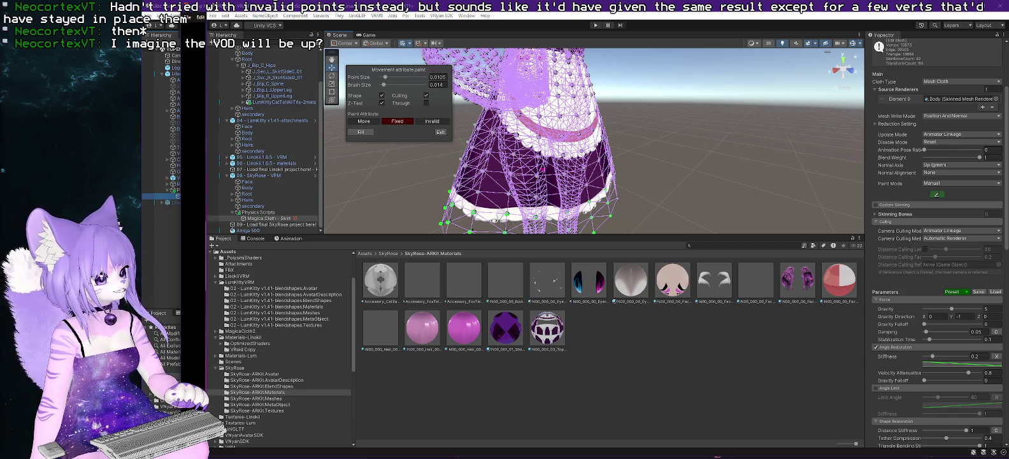
pyautogui.hotkey('alt', 'Tab')
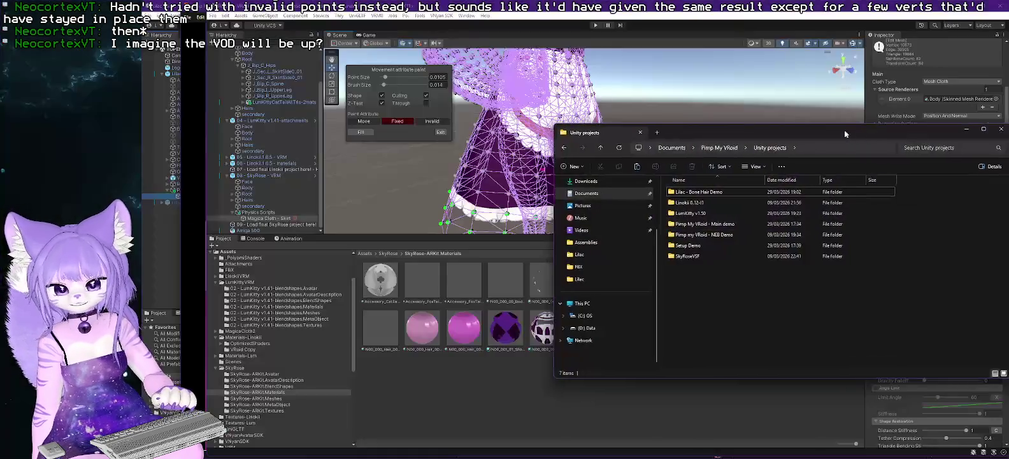
# Go to the Sky folder under D: Twitch_Offline and copy the SkyRoseVSF folder.
pyautogui.click(789, 146)
pyautogui.write('d')
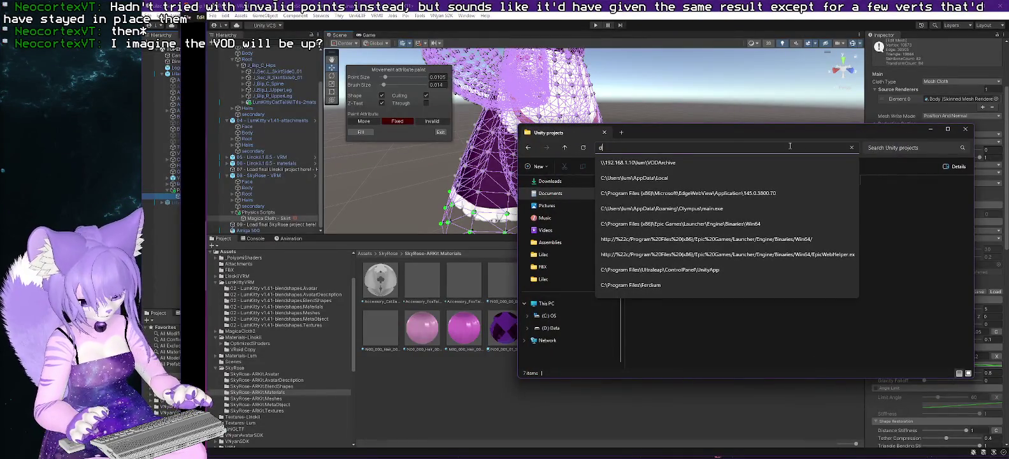
pyautogui.write(':\\tw')
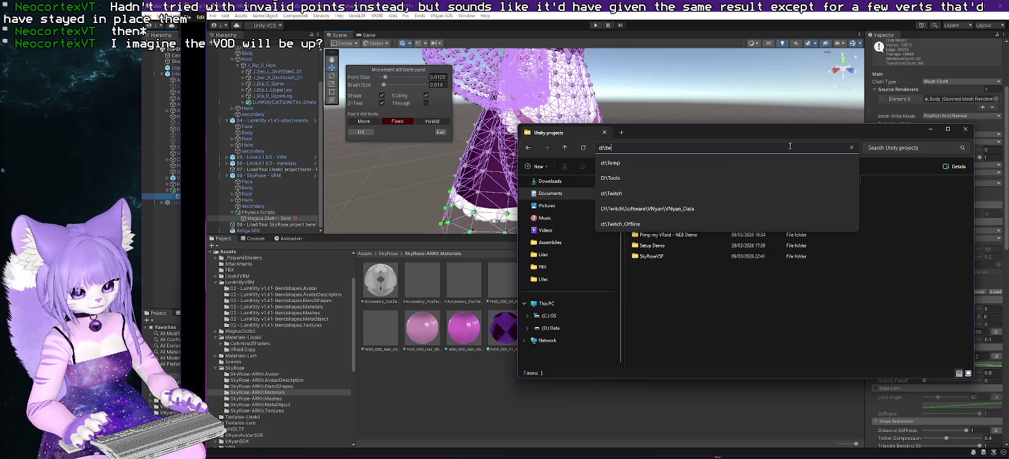
pyautogui.write('itch_')
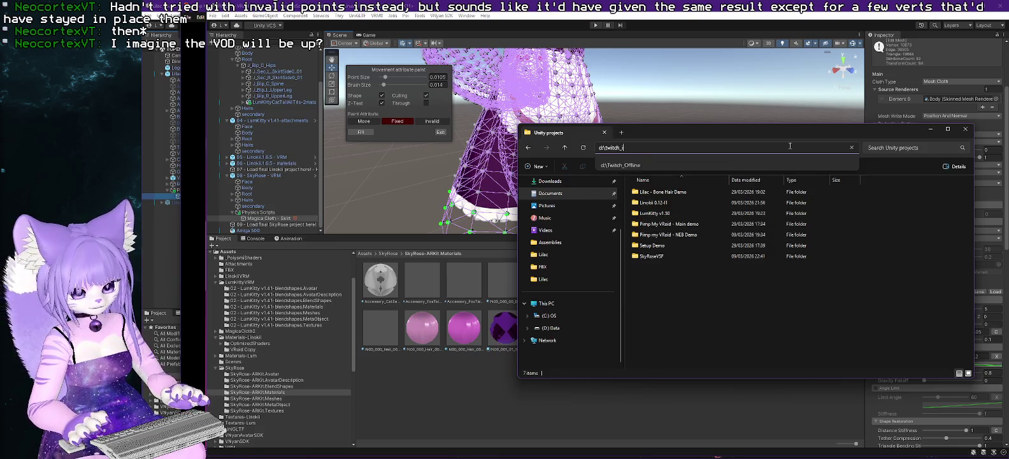
pyautogui.write('offline')
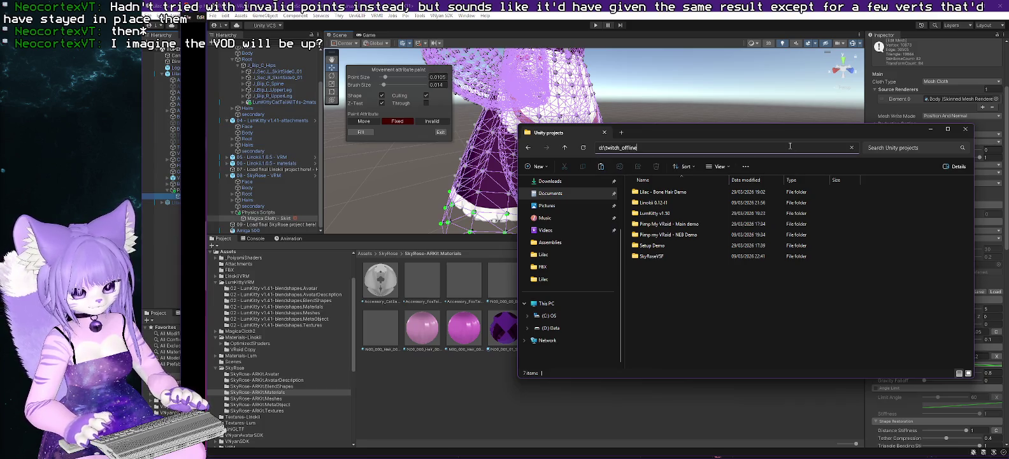
pyautogui.press('Return')
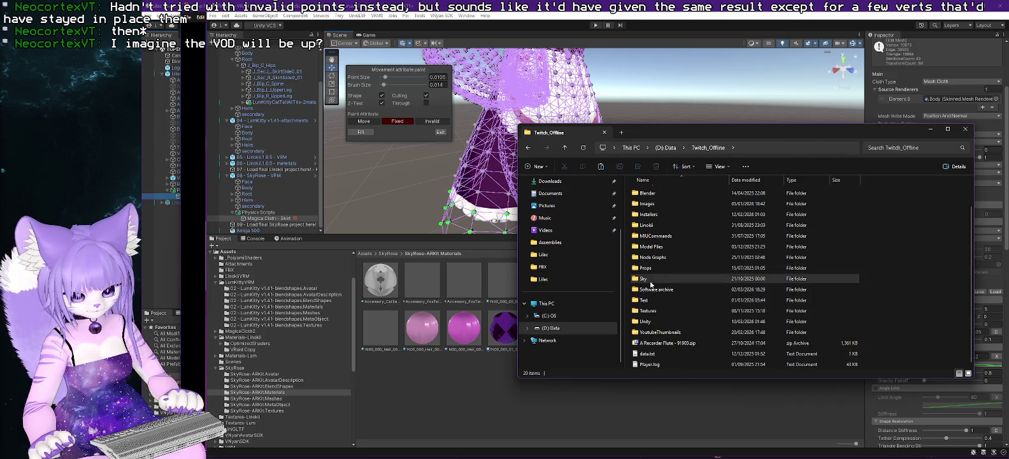
pyautogui.write('sky')
pyautogui.press('Return')
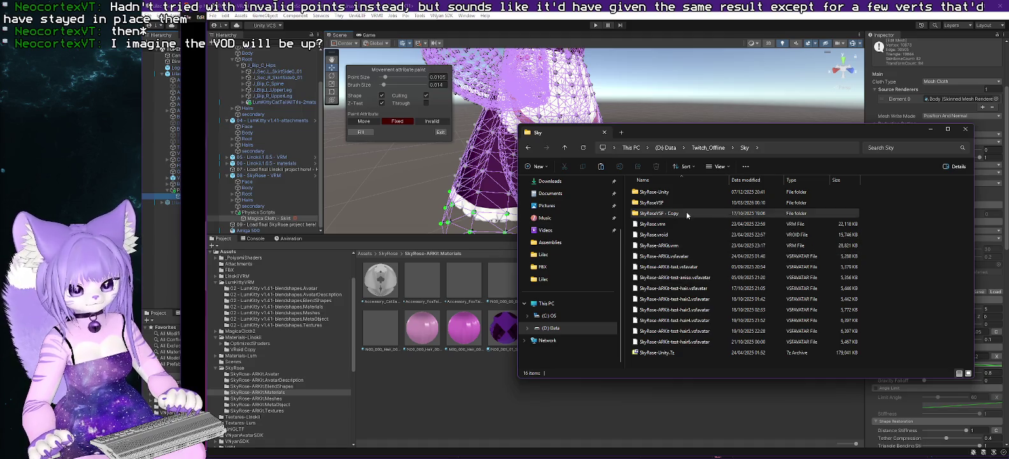
pyautogui.click(653, 204)
pyautogui.rightClick(652, 204)
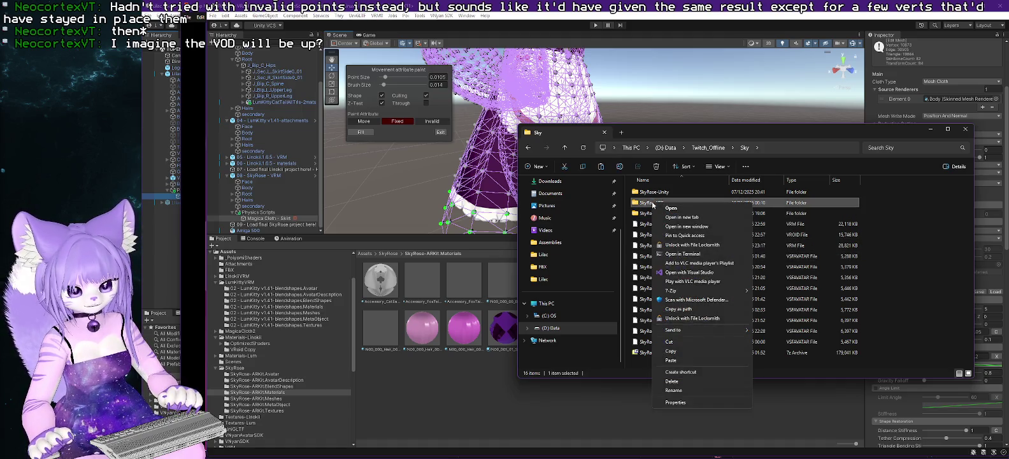
pyautogui.click(678, 352)
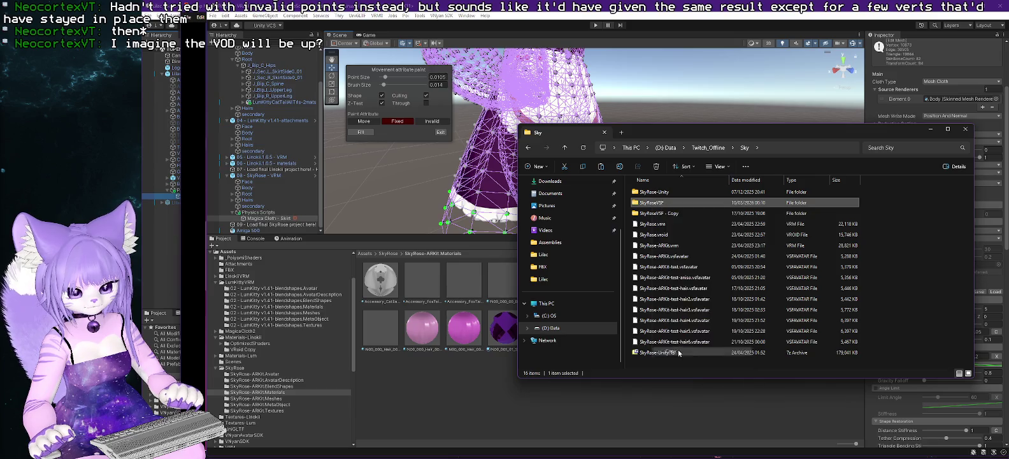
# Navigate to the Pimp My VRoid folder under Documents.
pyautogui.click(781, 152)
pyautogui.write('documents\\p')
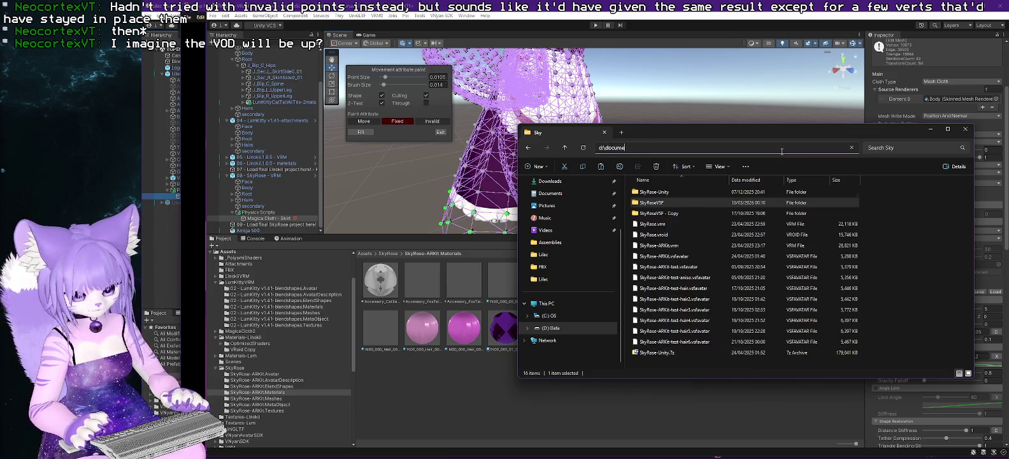
pyautogui.write('p')
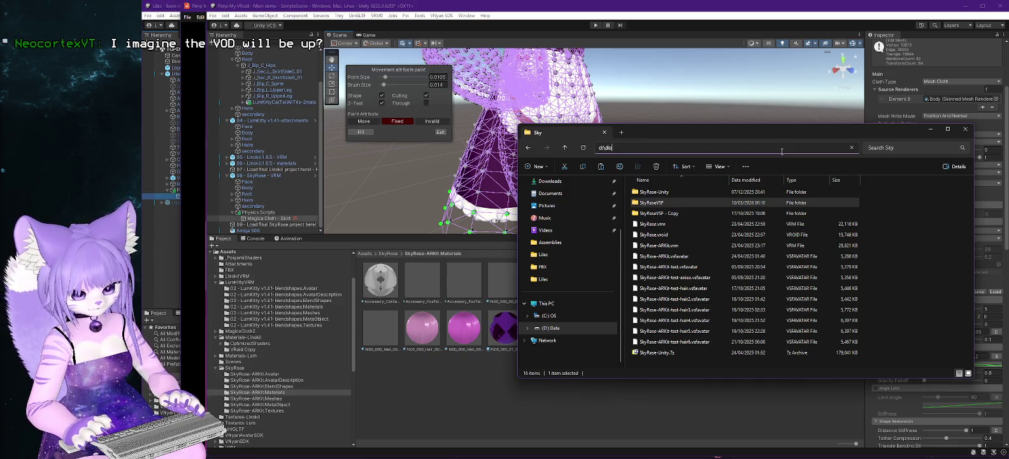
pyautogui.write('ers\\')
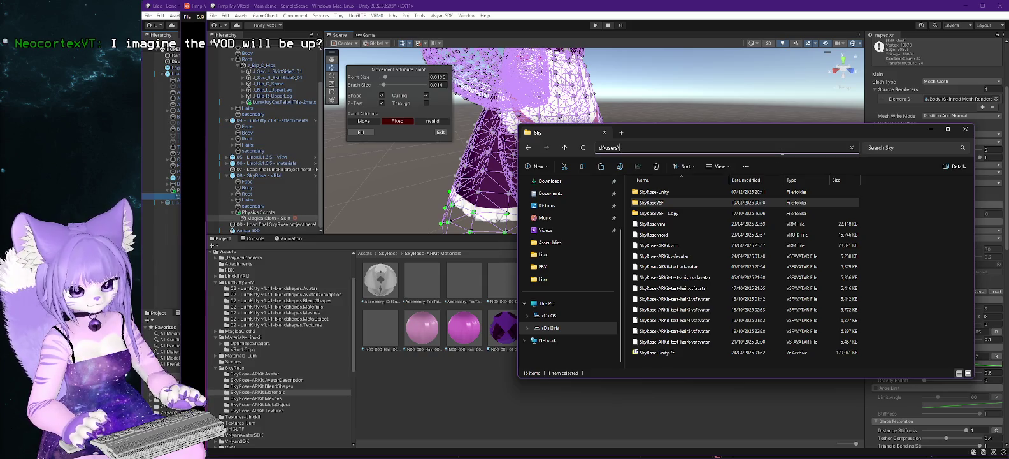
pyautogui.write('lum\\documents\\p')
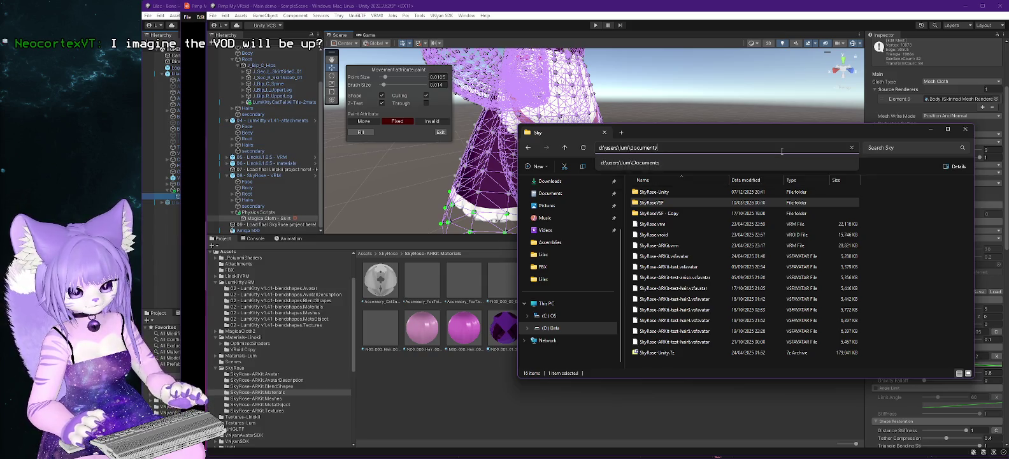
pyautogui.press('Down')
pyautogui.press('Return')
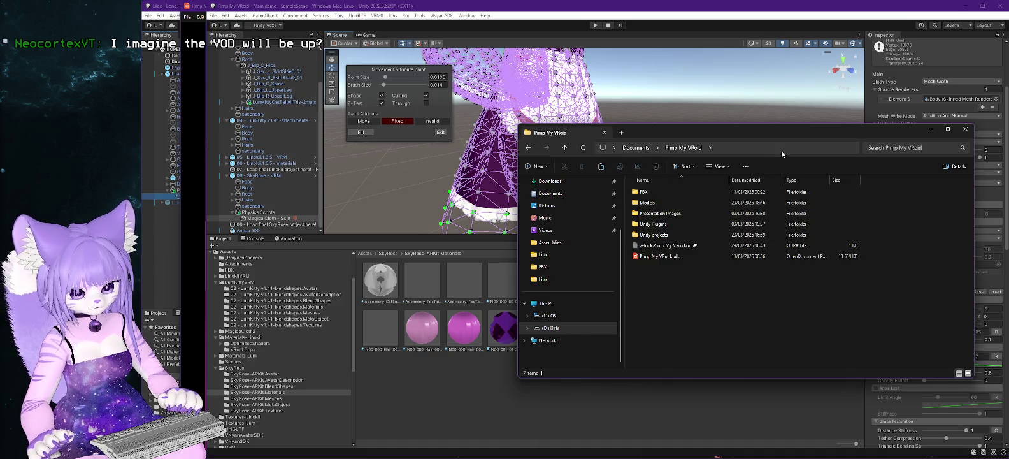
# Paste the SkyRoseVSF folder into Models and move the copy progress window into view.
pyautogui.doubleClick(646, 203)
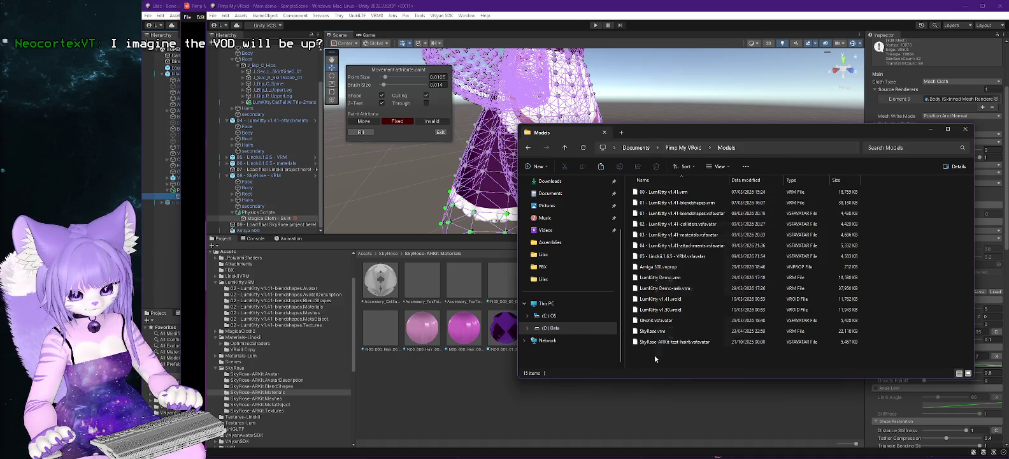
pyautogui.rightClick(655, 354)
pyautogui.click(673, 280)
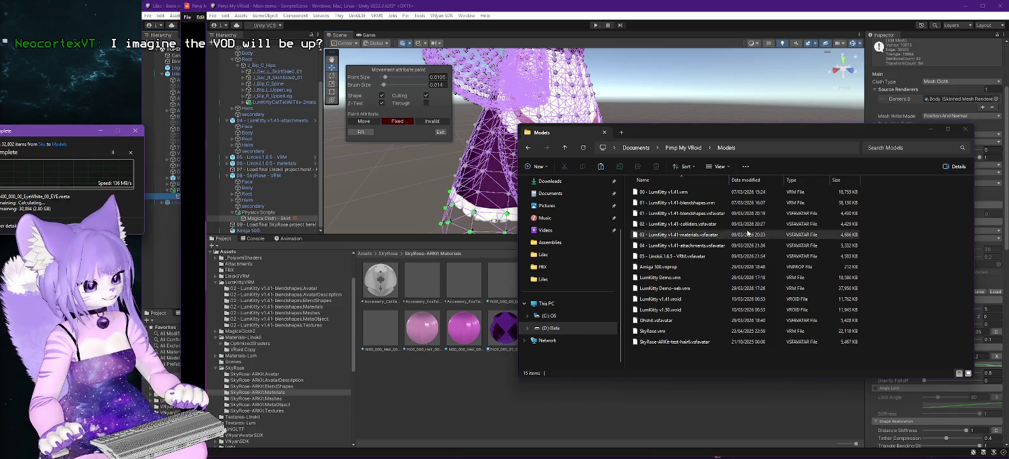
pyautogui.click(965, 6)
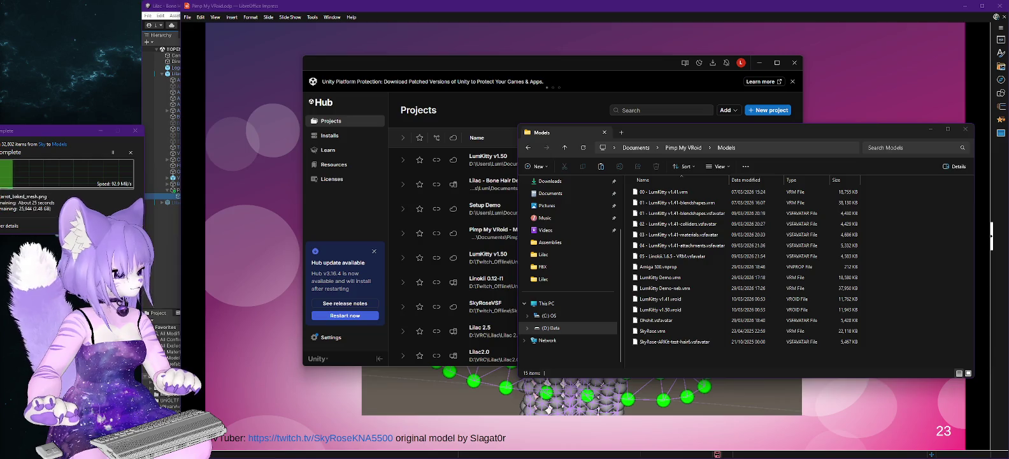
pyautogui.hotkey('alt', 'Tab')
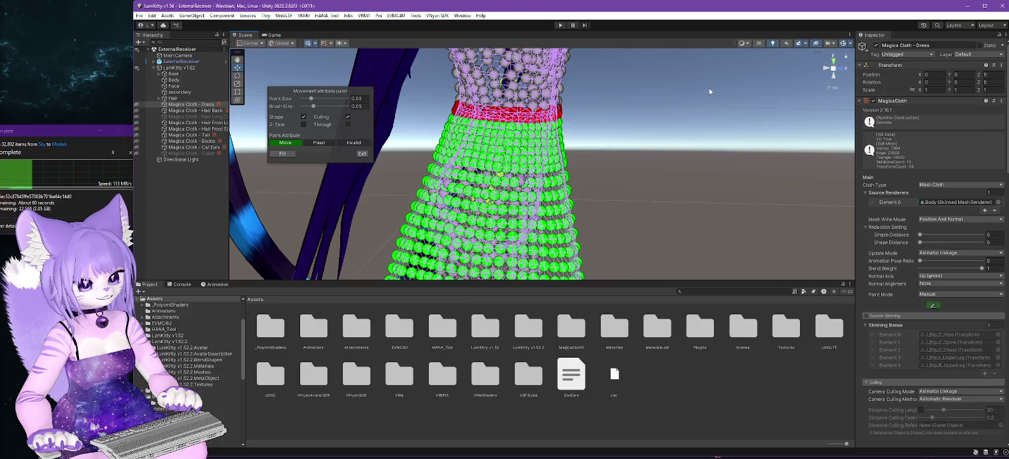
pyautogui.hotkey('alt', 'Tab')
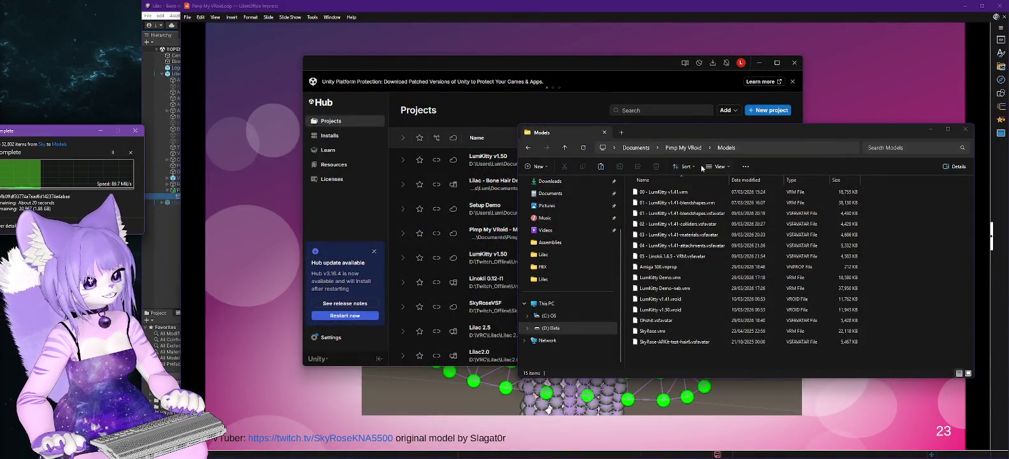
pyautogui.moveTo(75, 126); pyautogui.dragTo(569, 130)
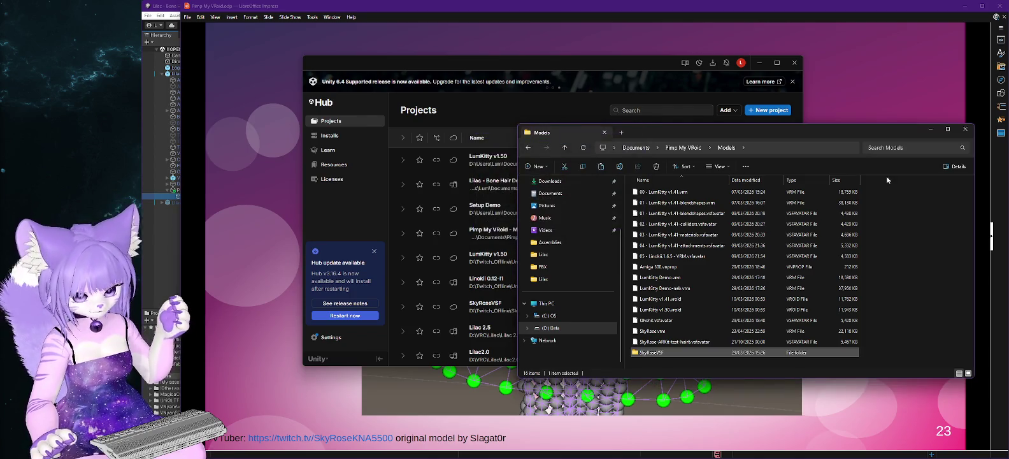
# Copy the SkyRoseVSF folder and paste it into the Unity projects folder under Pimp My VRoid.
pyautogui.rightClick(659, 353)
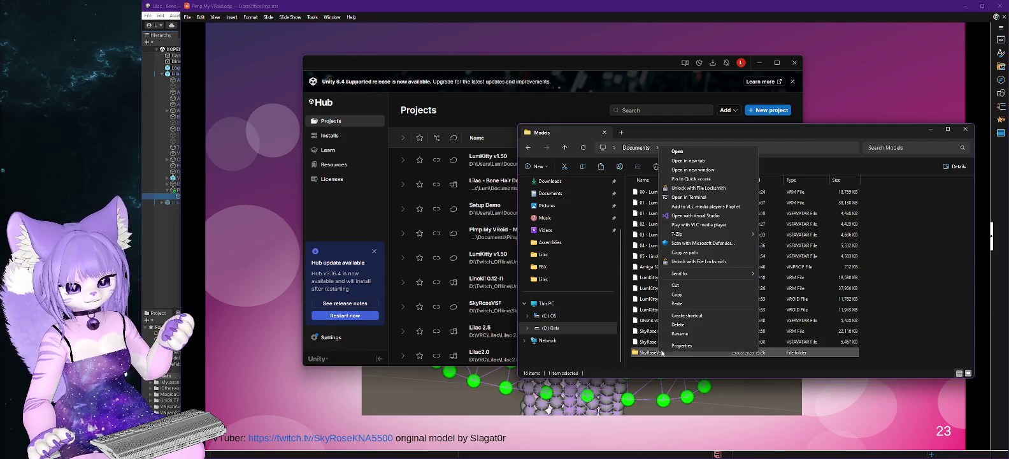
pyautogui.click(678, 294)
pyautogui.click(683, 147)
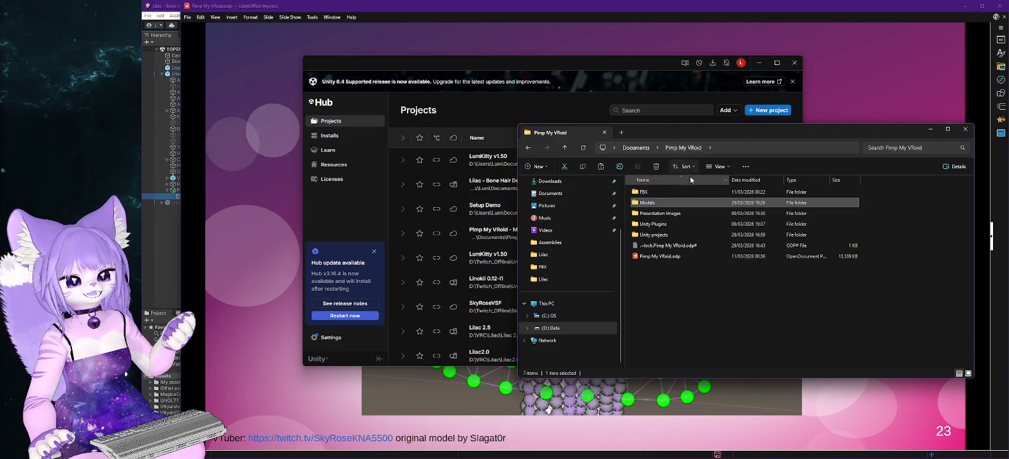
pyautogui.doubleClick(656, 234)
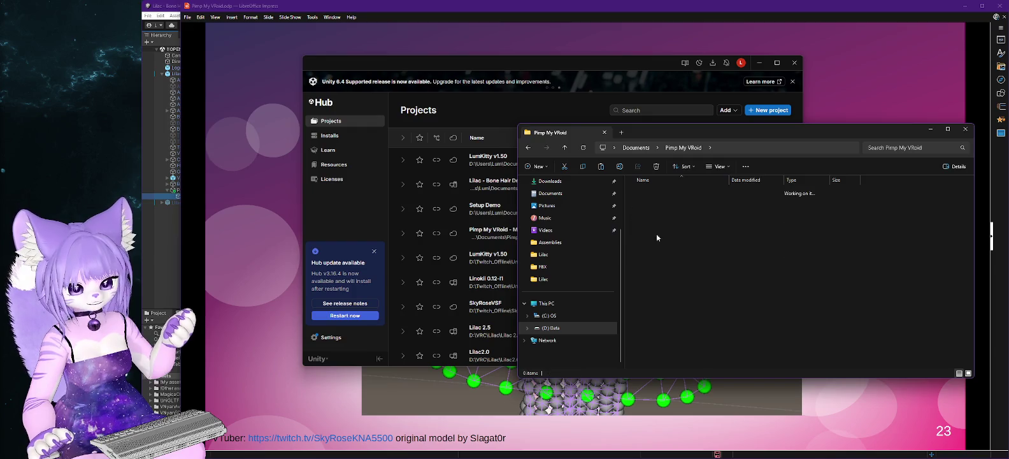
pyautogui.rightClick(646, 287)
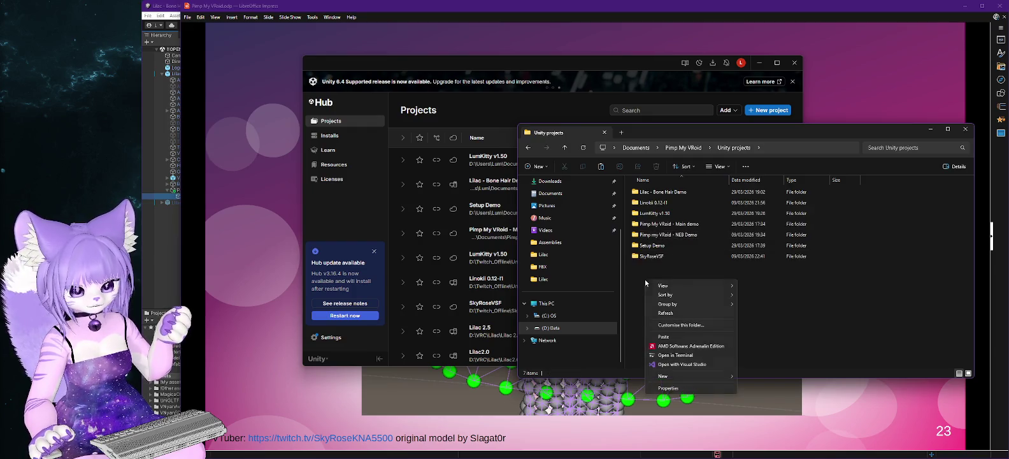
pyautogui.click(663, 336)
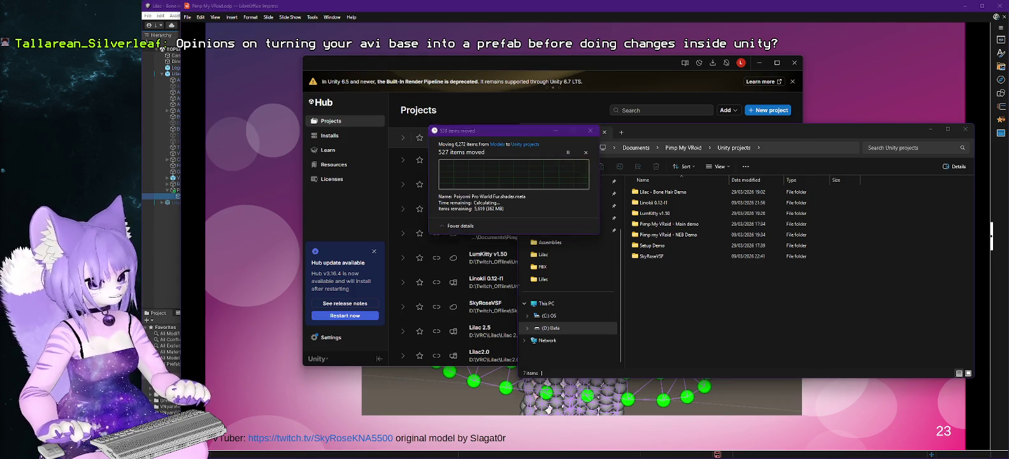
# Add SkyRoseVSF from disk to Unity Hub and choose the installed 2022.3.62f3 editor.
pyautogui.click(732, 111)
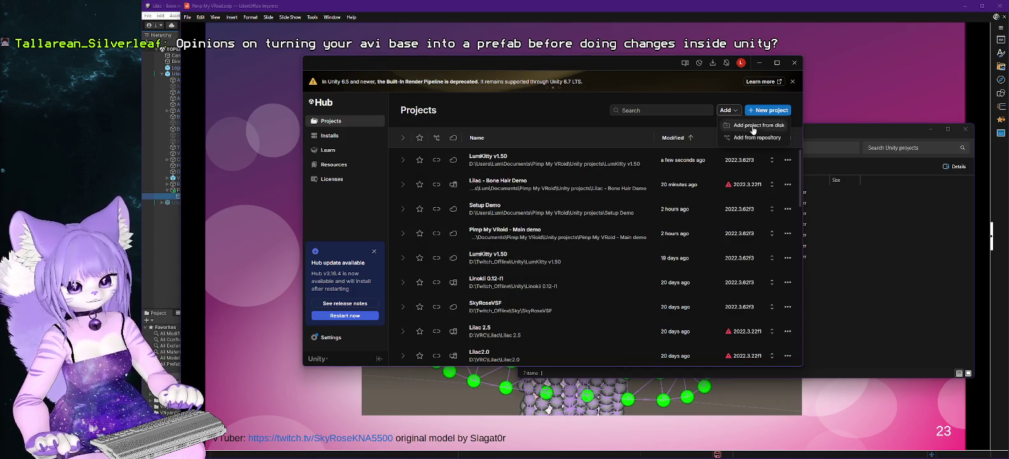
pyautogui.click(750, 121)
pyautogui.doubleClick(561, 181)
pyautogui.click(601, 273)
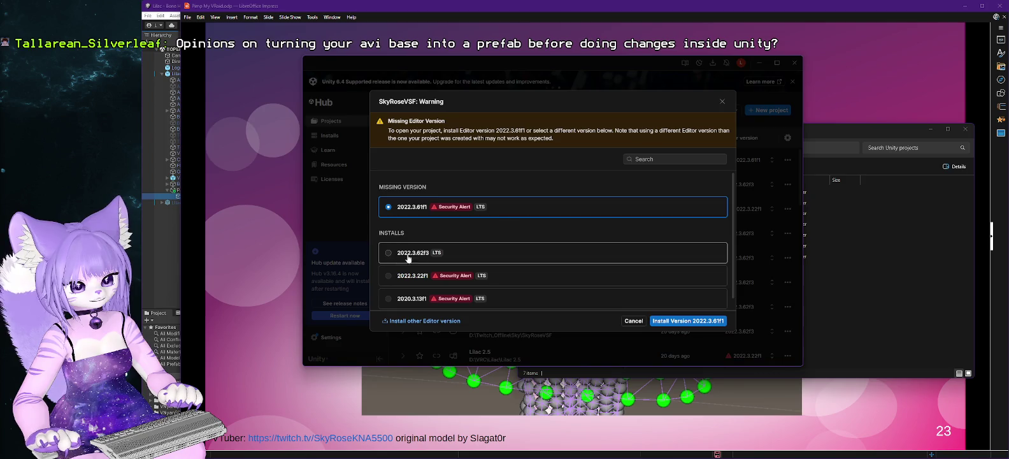
pyautogui.click(384, 255)
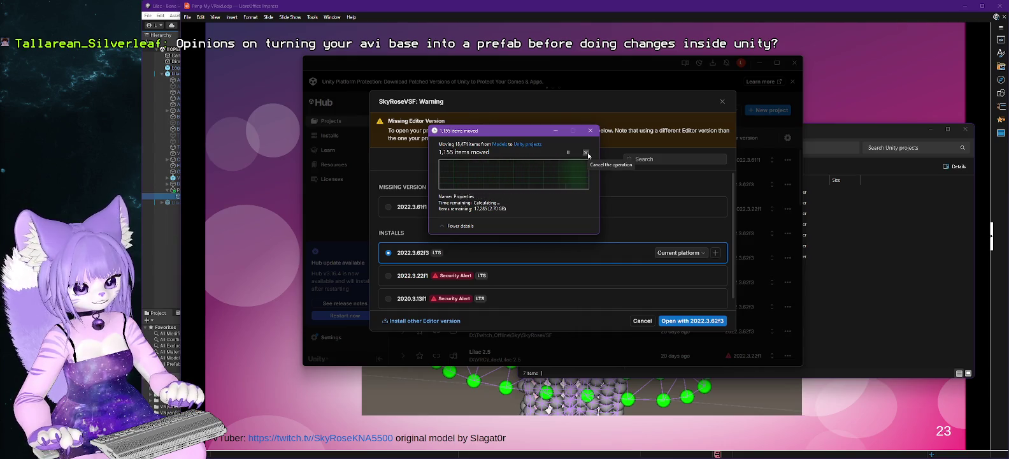
# In File Explorer, check the Models folder contents, then return to Pimp My VRoid.
pyautogui.click(892, 191)
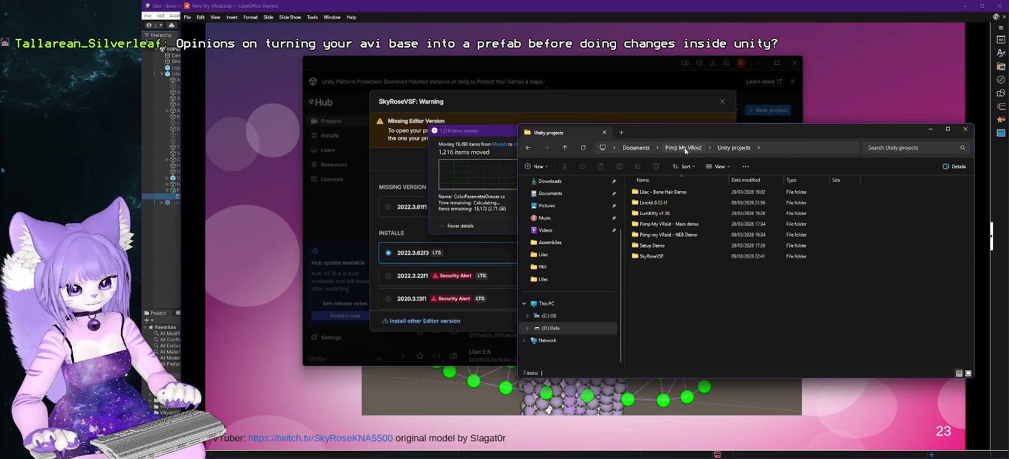
pyautogui.click(653, 234)
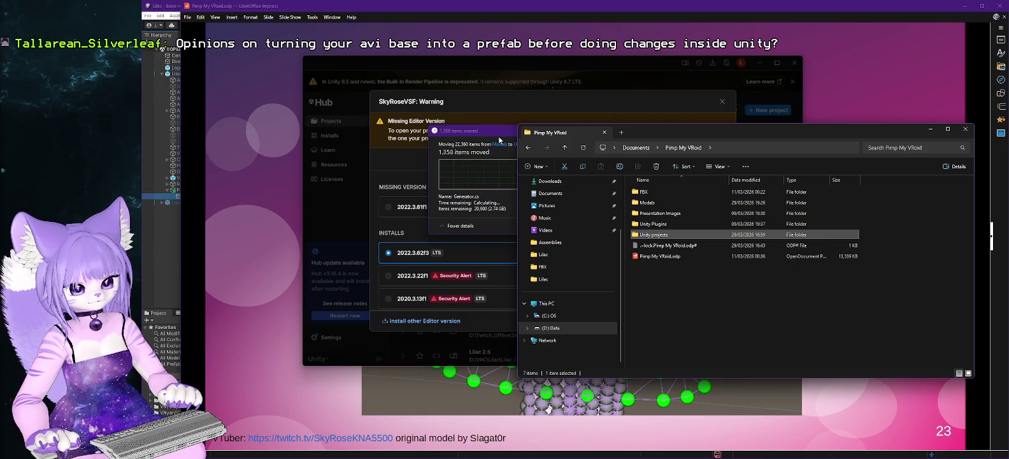
pyautogui.doubleClick(648, 202)
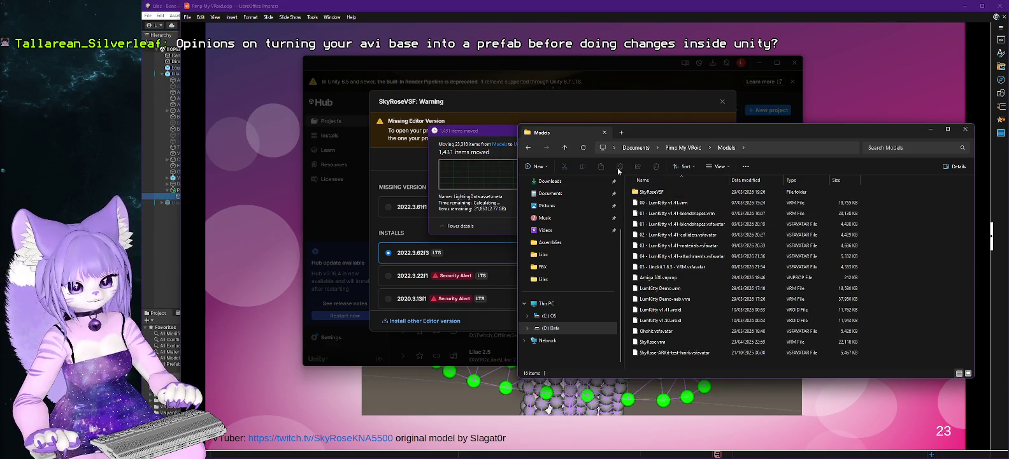
pyautogui.click(528, 147)
# Cancel the running 32,162-item transfer into Unity projects at 2%.
pyautogui.click(488, 131)
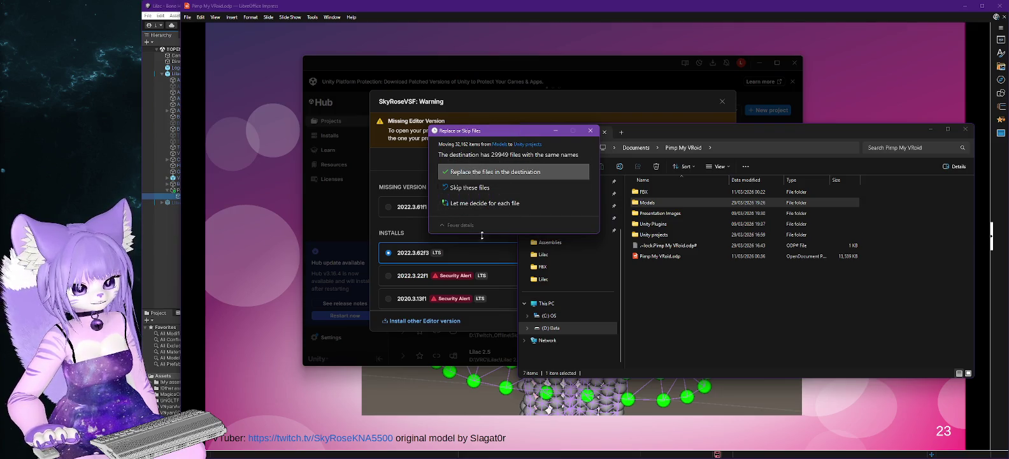
pyautogui.click(590, 131)
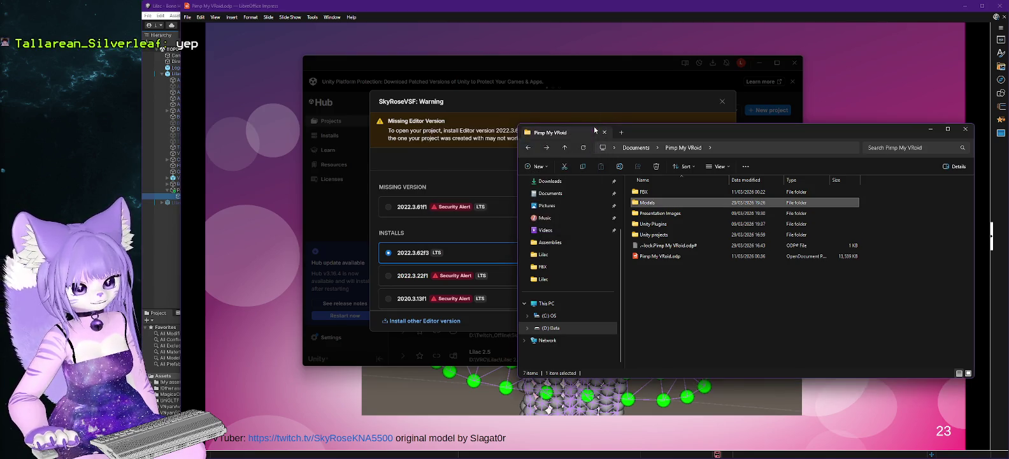
pyautogui.click(460, 135)
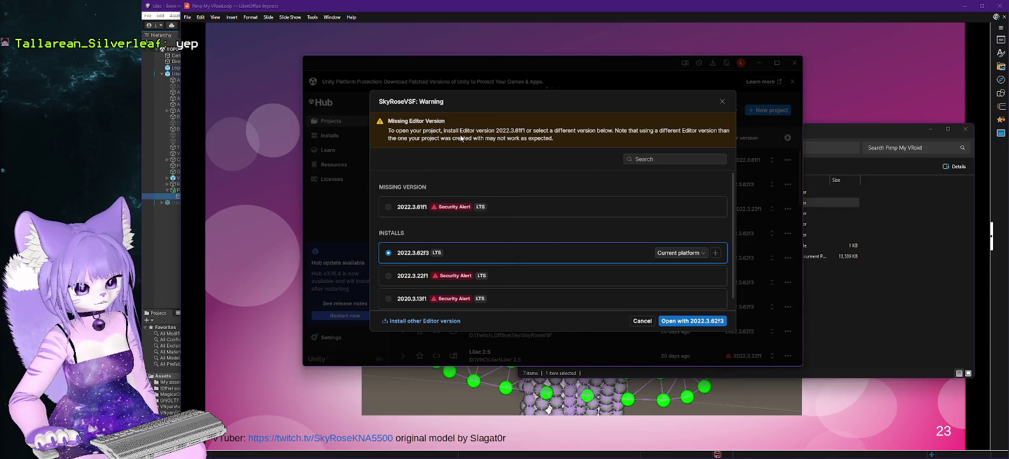
# Open SkyRoseVSF with 2022.3.62f3, accept the version change and continue past the mismatch warning.
pyautogui.click(690, 323)
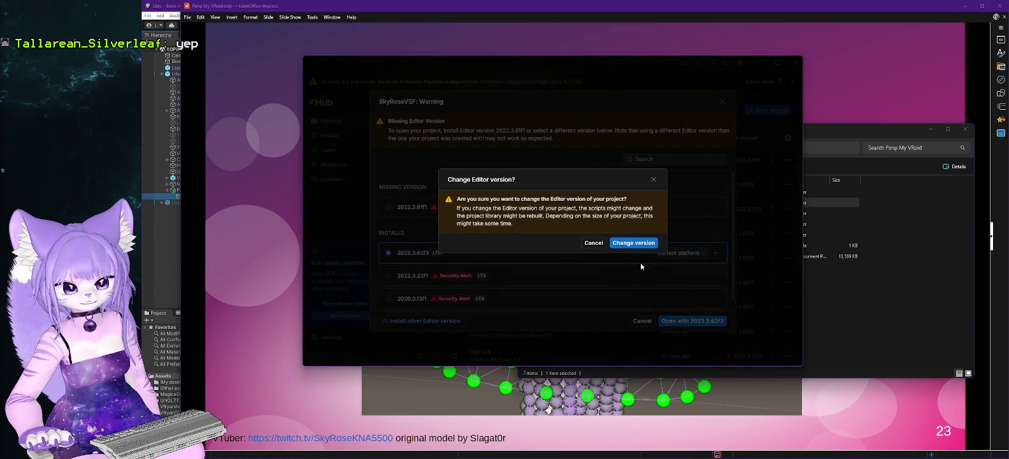
pyautogui.click(642, 243)
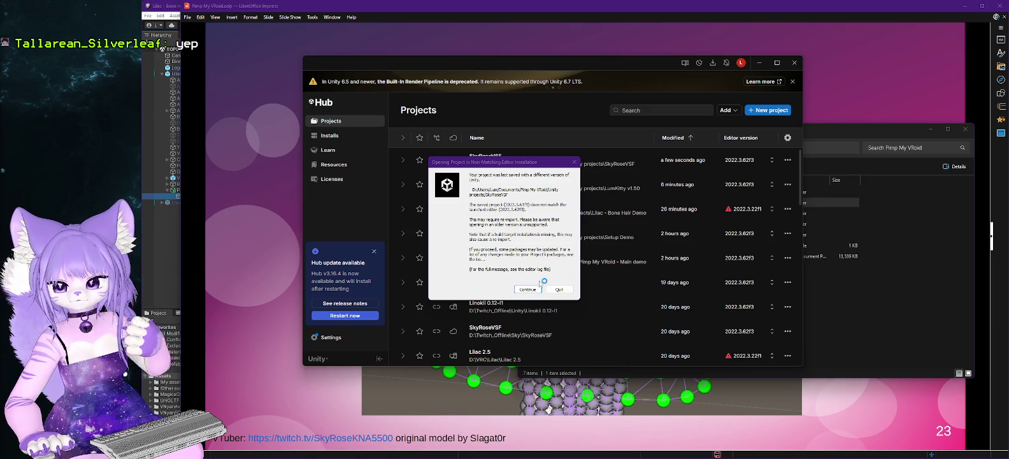
pyautogui.click(524, 290)
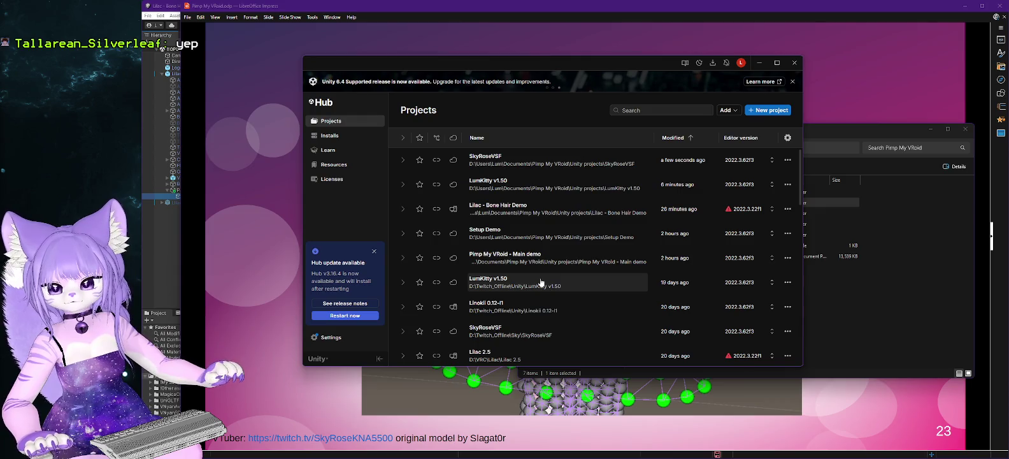
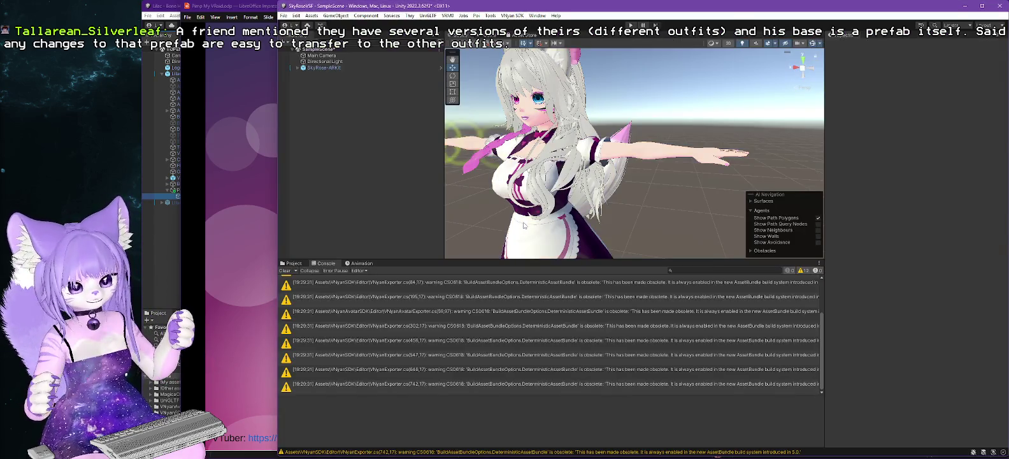
# Widen the editor window and select Magica Cloth - Skirt under SkyRose-ARKit.
pyautogui.moveTo(278, 188); pyautogui.dragTo(182, 187)
pyautogui.click(204, 68)
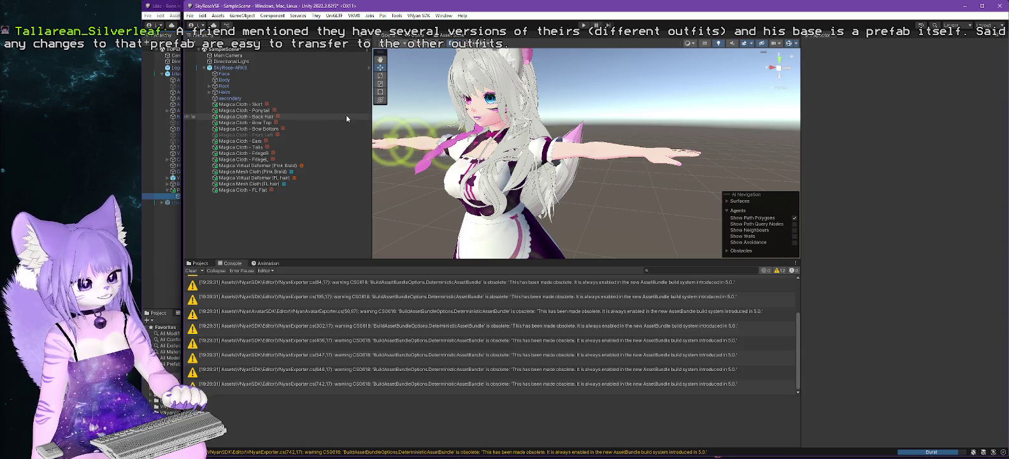
pyautogui.click(308, 105)
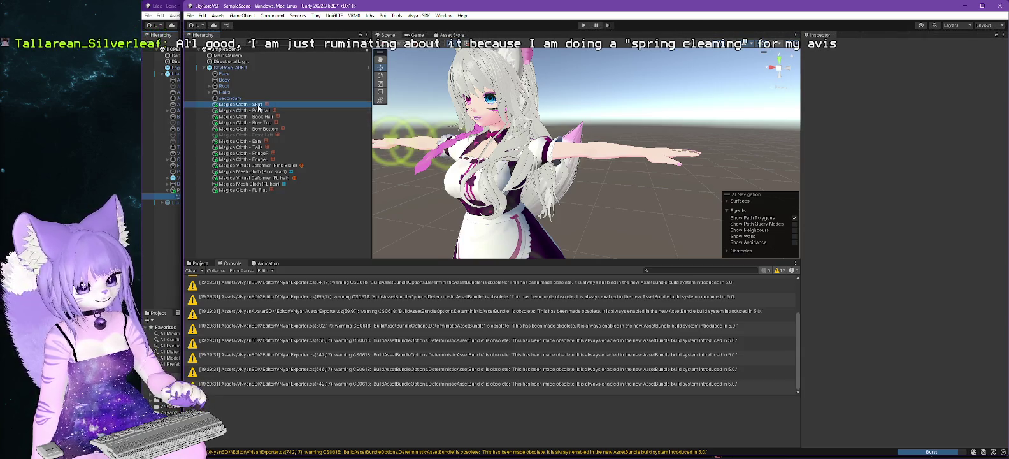
# Show the skirt's painted move and fixed points up close, then enter Play Mode.
pyautogui.click(904, 305)
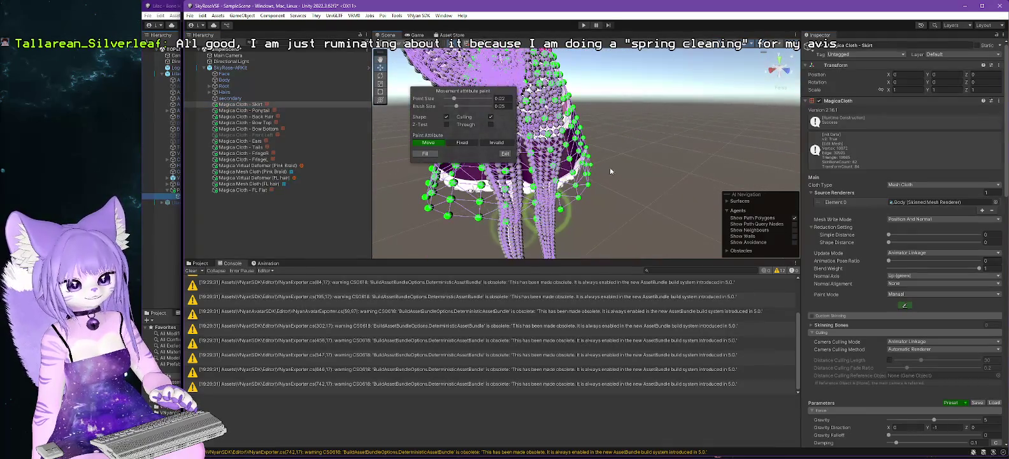
pyautogui.moveTo(480, 94); pyautogui.dragTo(722, 95)
pyautogui.moveTo(560, 159); pyautogui.dragTo(491, 137)
pyautogui.moveTo(558, 199)
pyautogui.mouseDown()
pyautogui.moveTo(693, 195)
pyautogui.moveTo(662, 191)
pyautogui.moveTo(618, 211)
pyautogui.mouseUp()
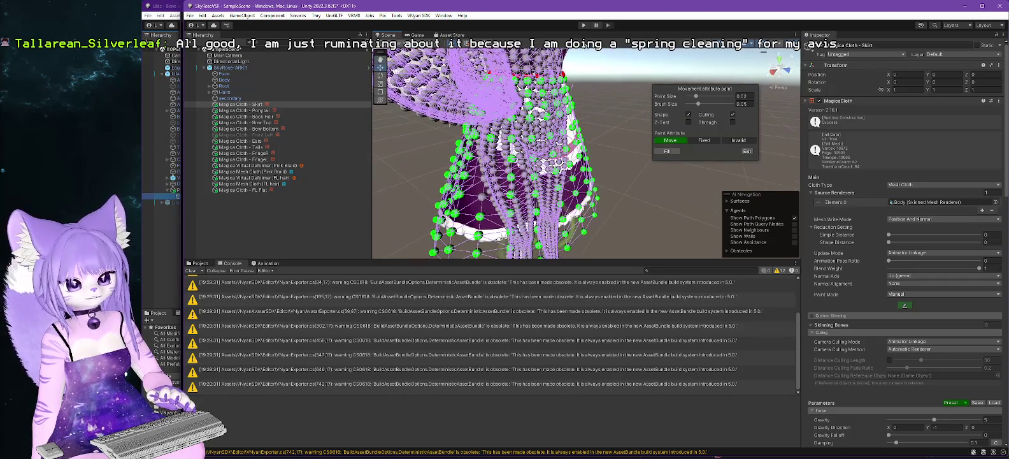
pyautogui.click(585, 25)
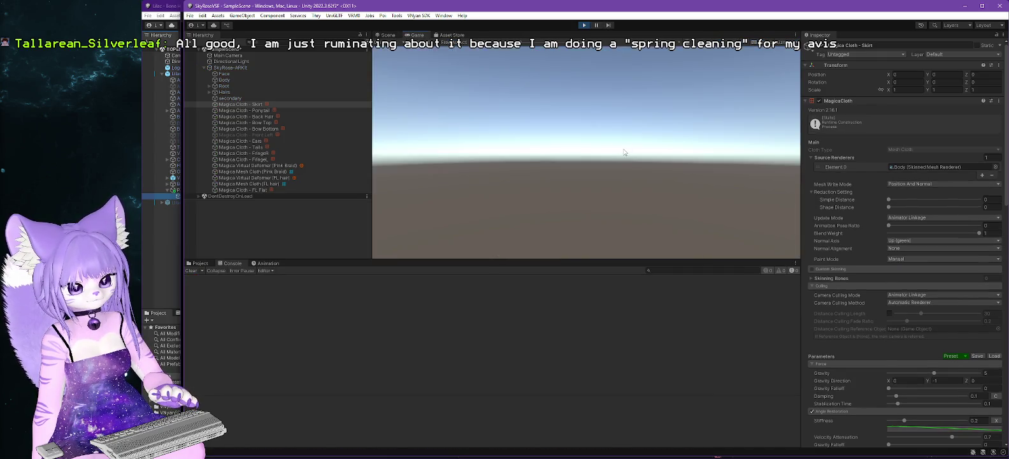
# In the Scene view, select SkyRose-ARKit with the Move tool, enlarge the view and open Gizmos.
pyautogui.click(388, 35)
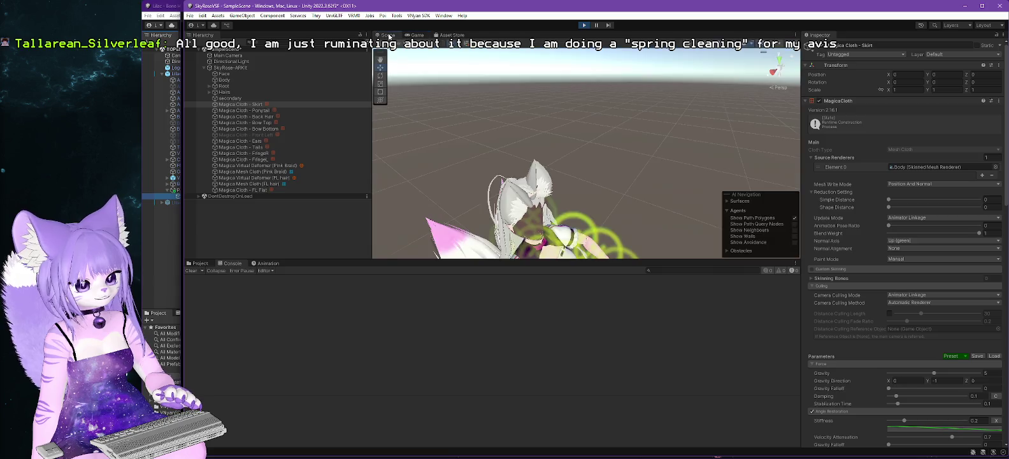
pyautogui.moveTo(562, 89)
pyautogui.mouseDown()
pyautogui.moveTo(599, 186)
pyautogui.moveTo(565, 194)
pyautogui.mouseUp()
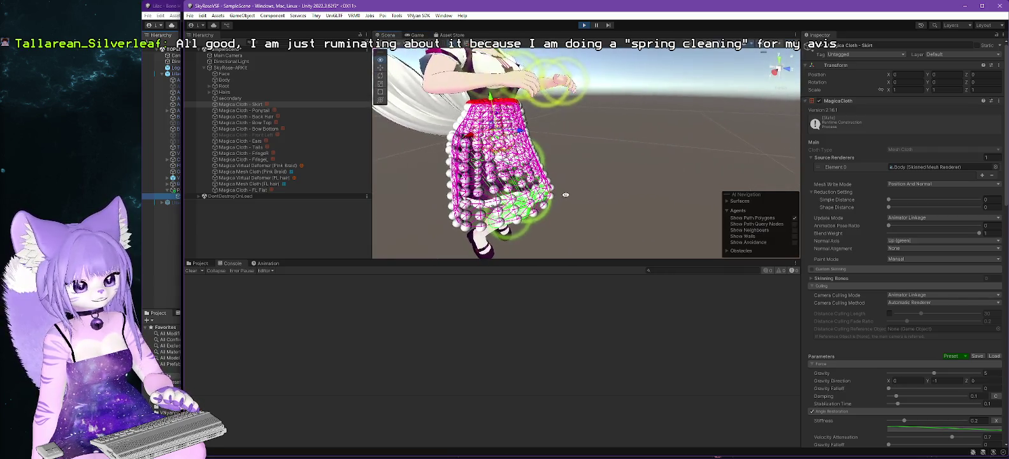
pyautogui.click(230, 68)
pyautogui.click(382, 67)
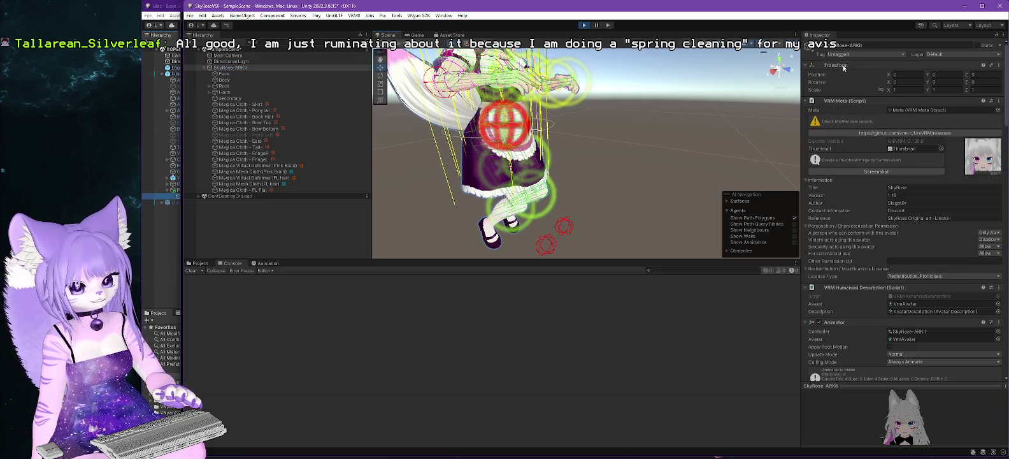
pyautogui.moveTo(470, 149); pyautogui.dragTo(674, 159)
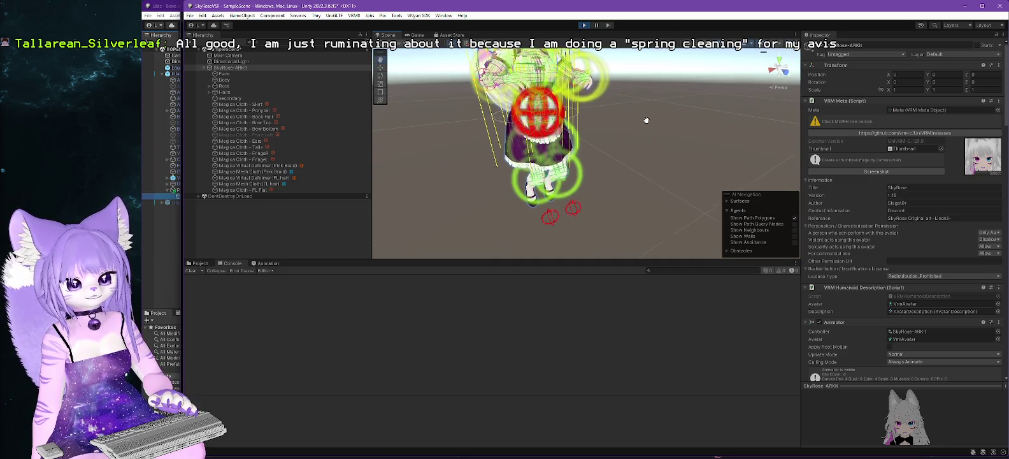
pyautogui.moveTo(645, 258); pyautogui.dragTo(647, 324)
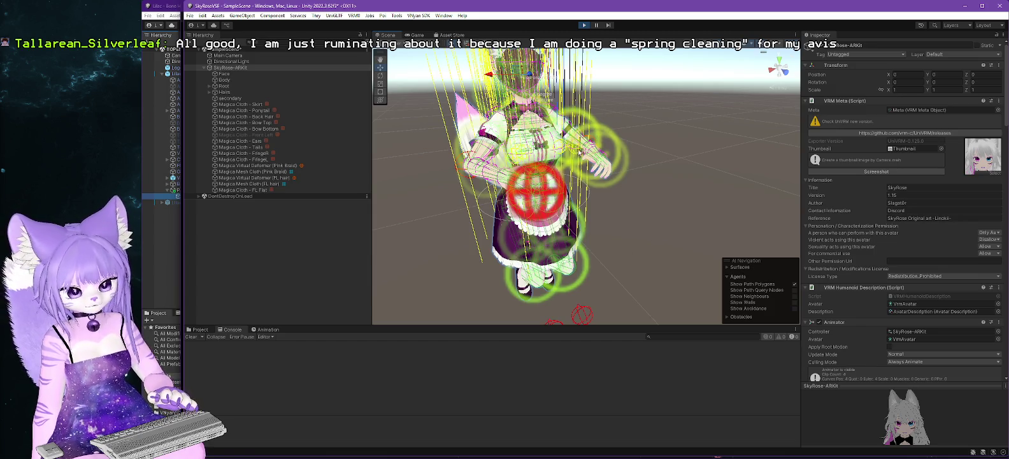
pyautogui.click(790, 43)
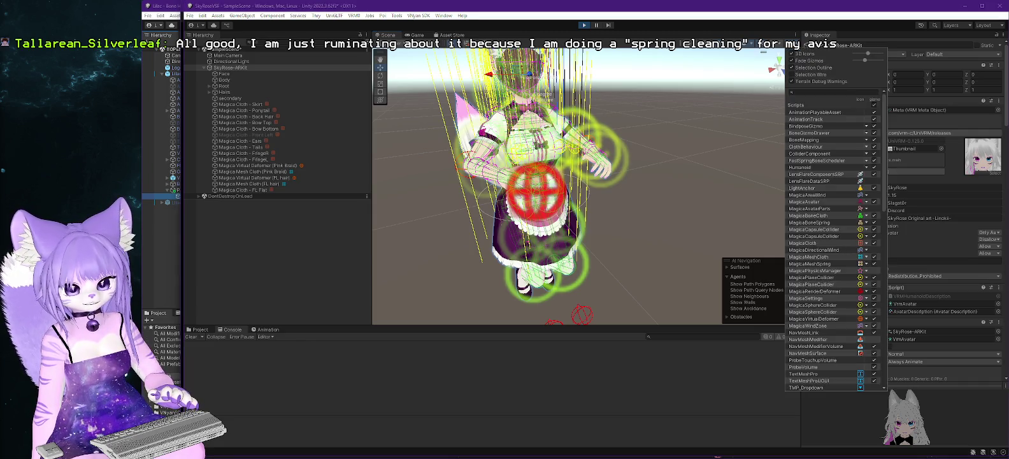
# Shrink the 3D gizmo icons and orbit closer around the avatar.
pyautogui.moveTo(865, 58); pyautogui.dragTo(853, 54)
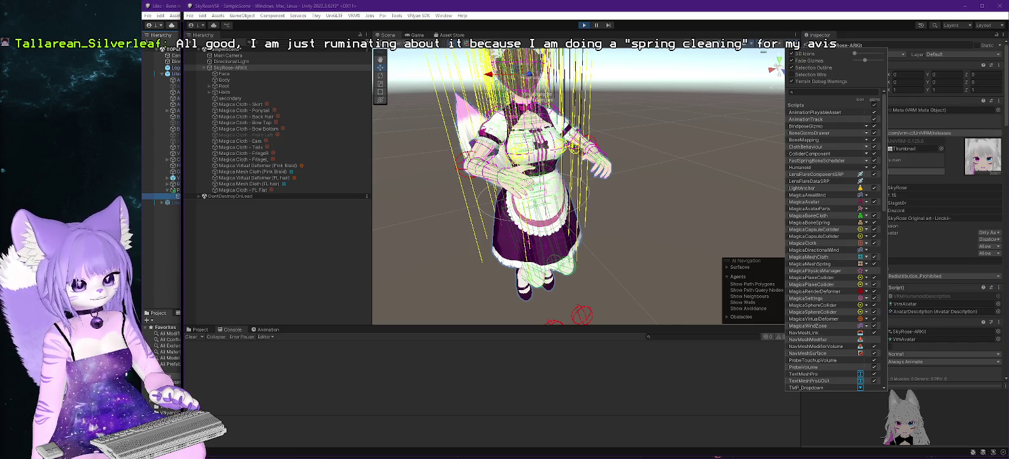
pyautogui.click(490, 76)
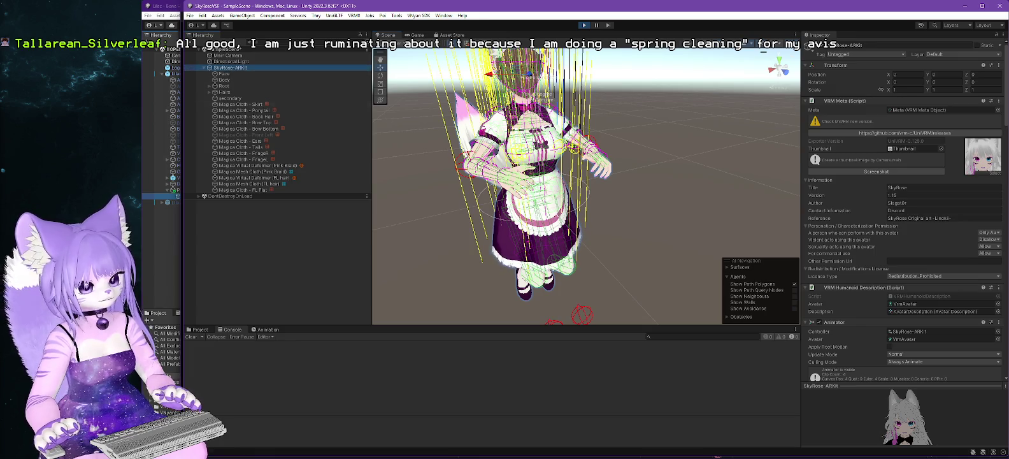
pyautogui.moveTo(453, 156); pyautogui.dragTo(658, 257)
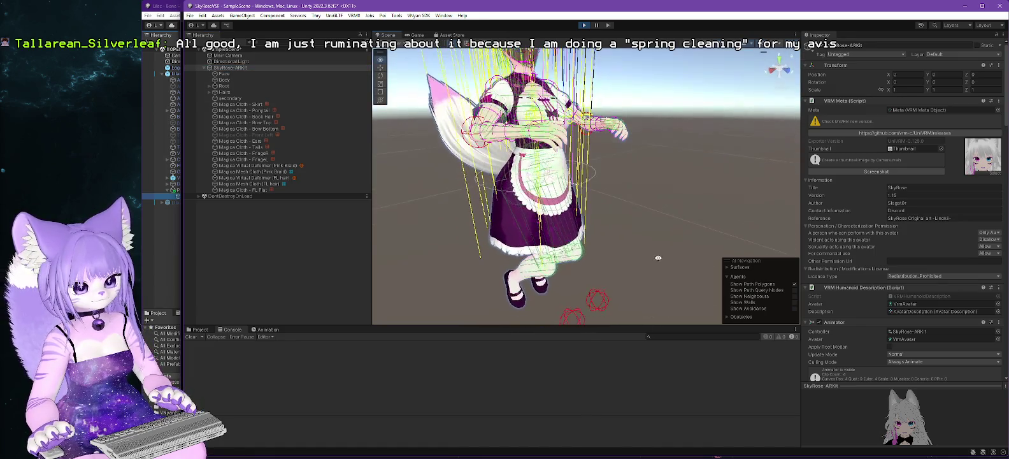
# Shift the avatar's Position X to 0.5 and back to 0, then switch to VNyan.
pyautogui.click(908, 76)
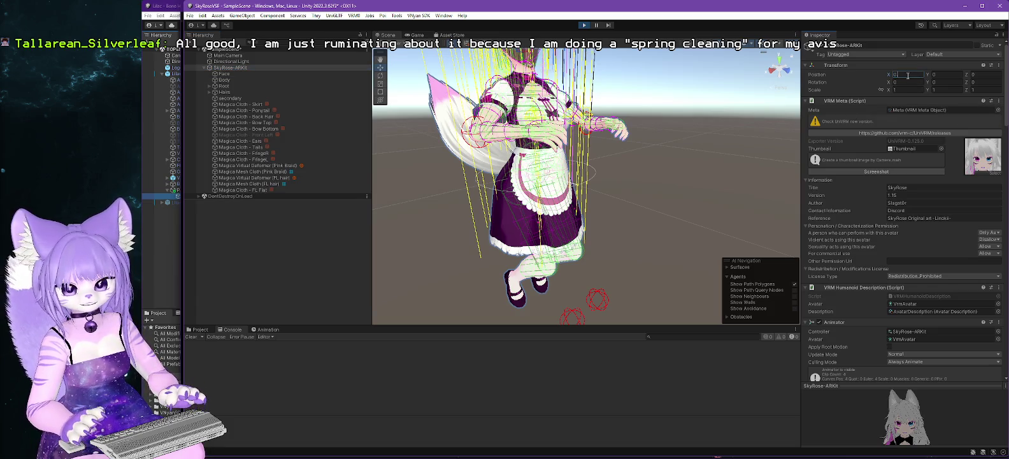
pyautogui.write('0.1')
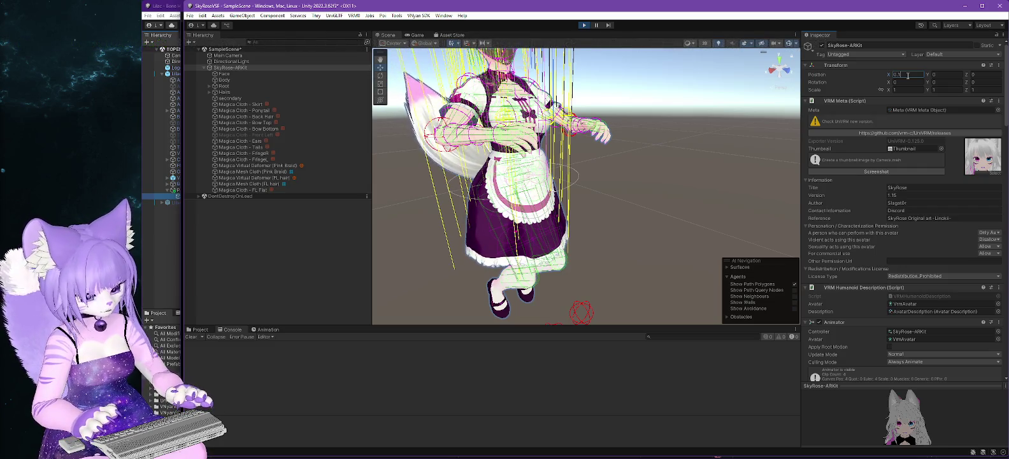
pyautogui.press('BackSpace')
pyautogui.write('5')
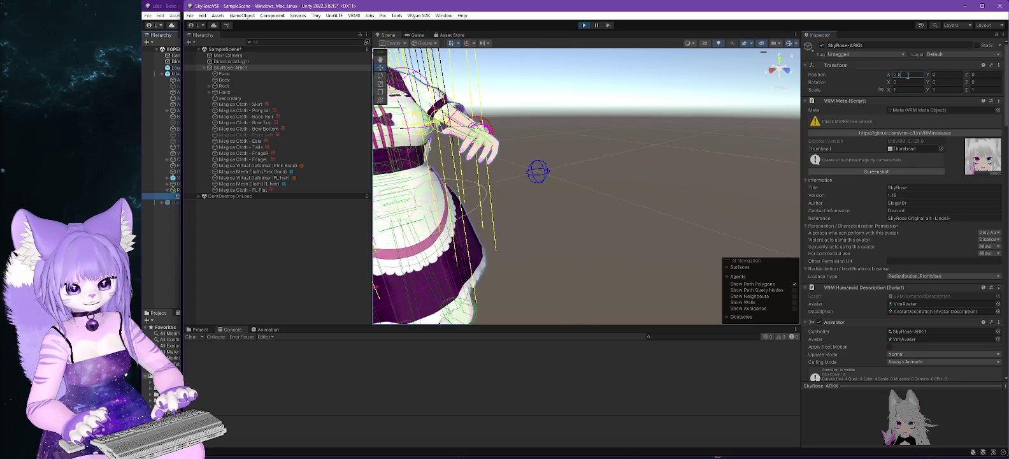
pyautogui.press('BackSpace')
pyautogui.press('BackSpace')
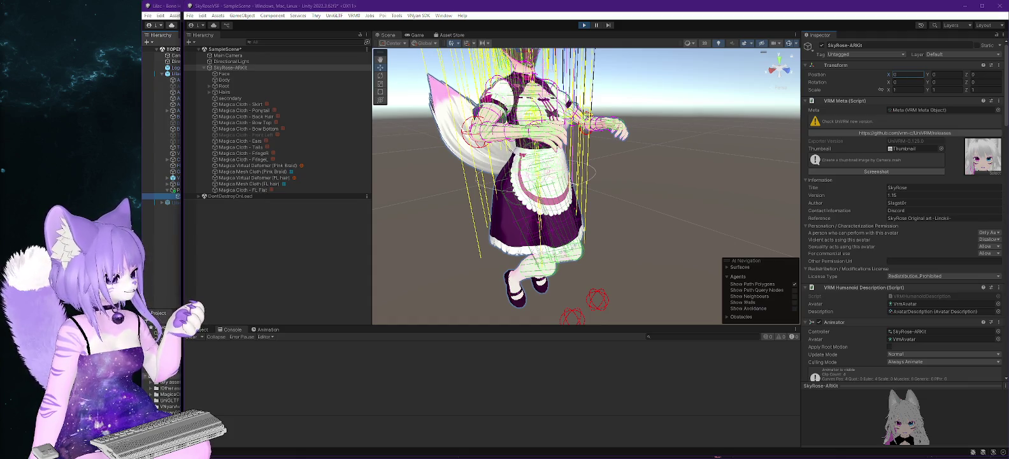
pyautogui.hotkey('alt', 'Tab')
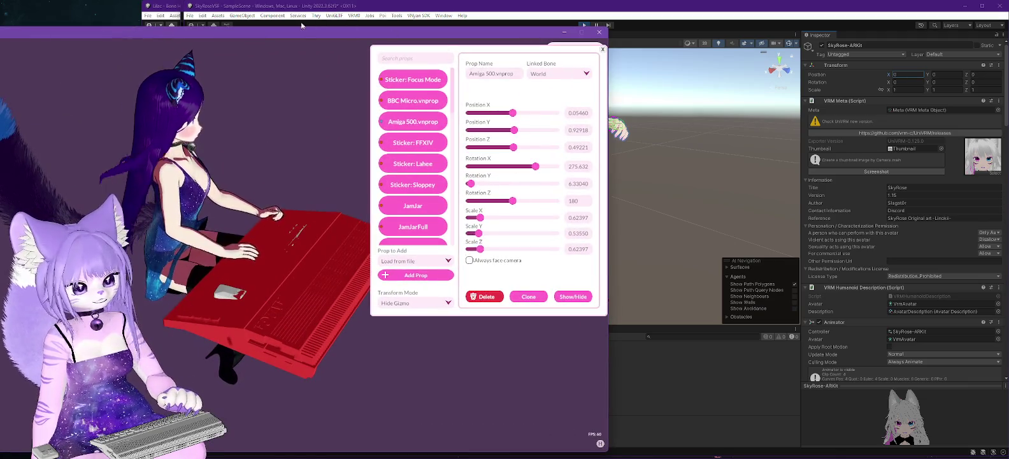
# Move the VNyan window, hide the Amiga 500.vnprop prop and close the Props panel.
pyautogui.moveTo(292, 36); pyautogui.dragTo(533, 41)
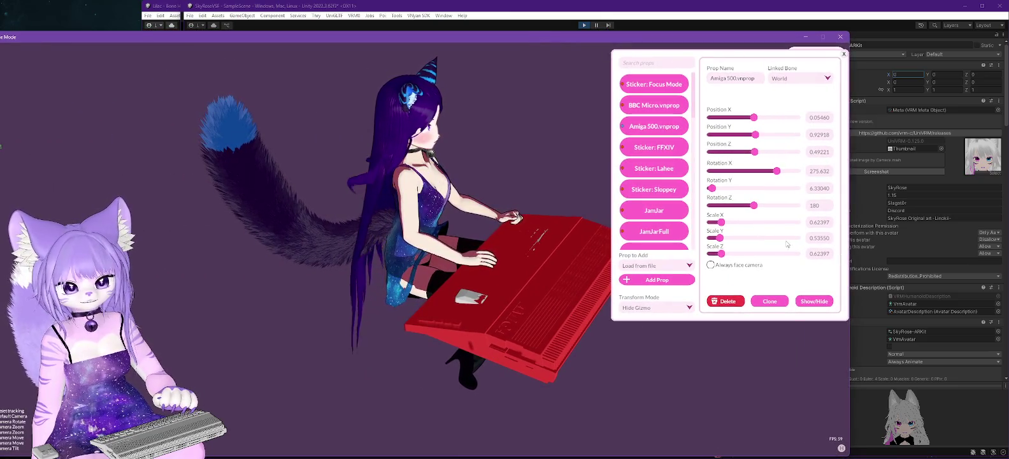
pyautogui.click(720, 302)
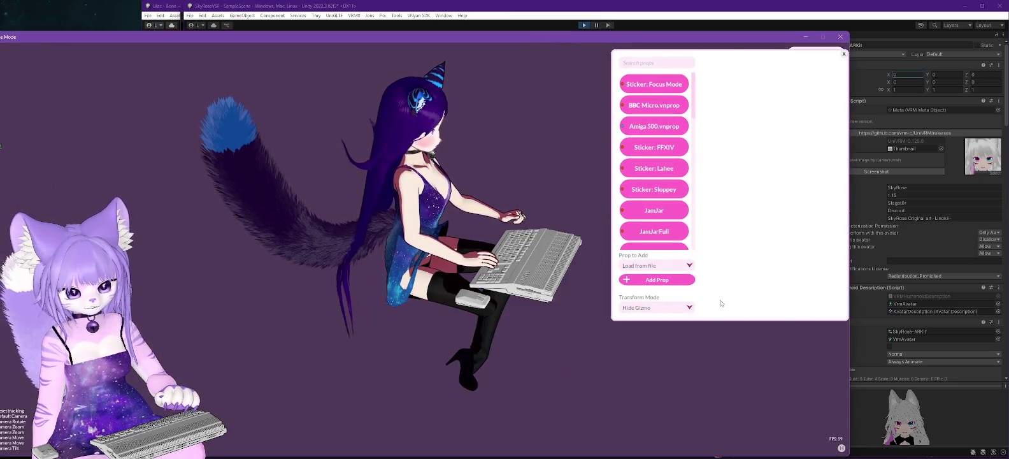
pyautogui.click(843, 54)
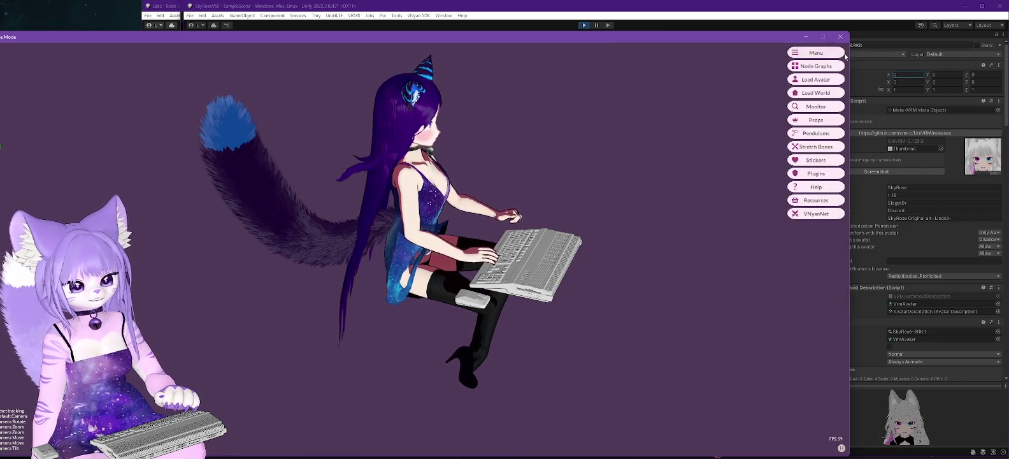
# Load the SkyRose .vsfavatar file as the avatar, then return to Unity.
pyautogui.click(807, 81)
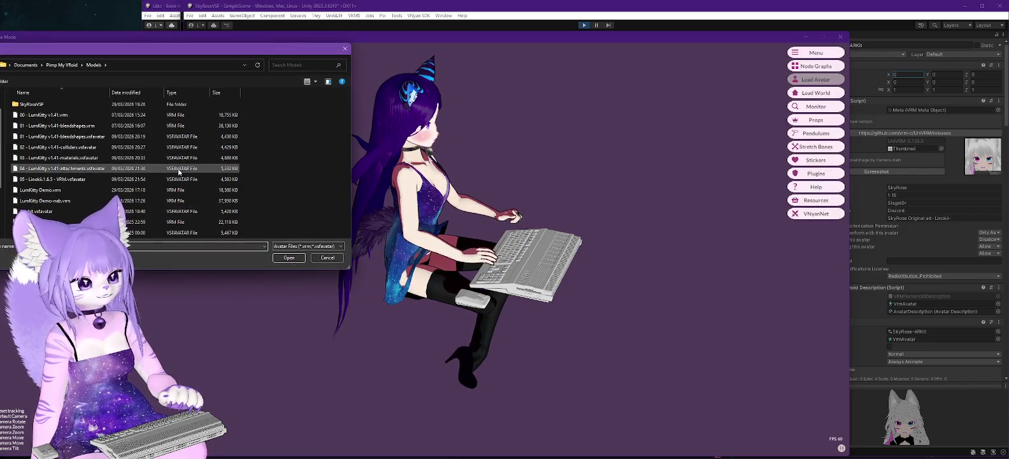
pyautogui.click(115, 232)
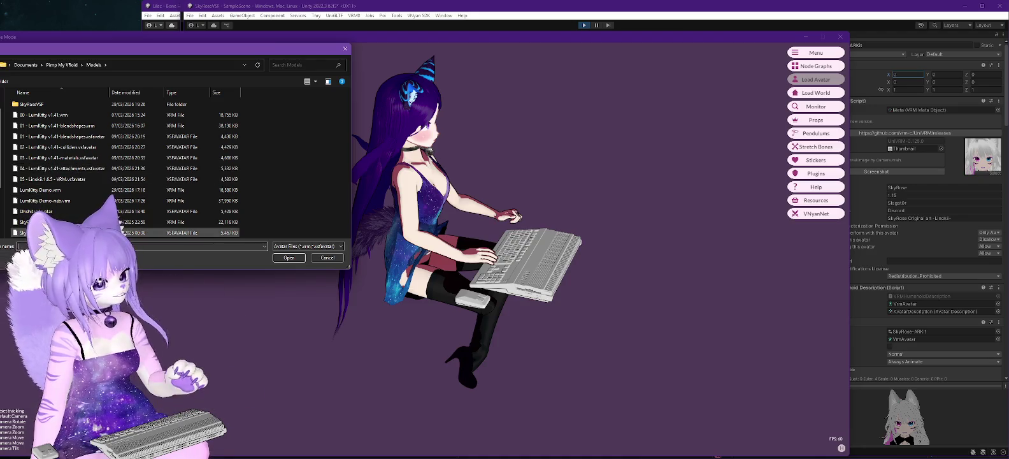
pyautogui.doubleClick(120, 222)
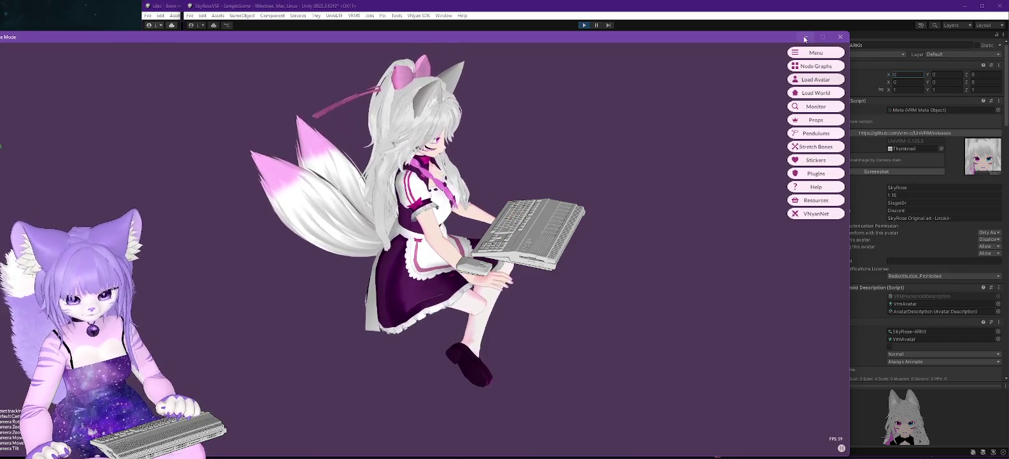
pyautogui.hotkey('alt', 'Tab')
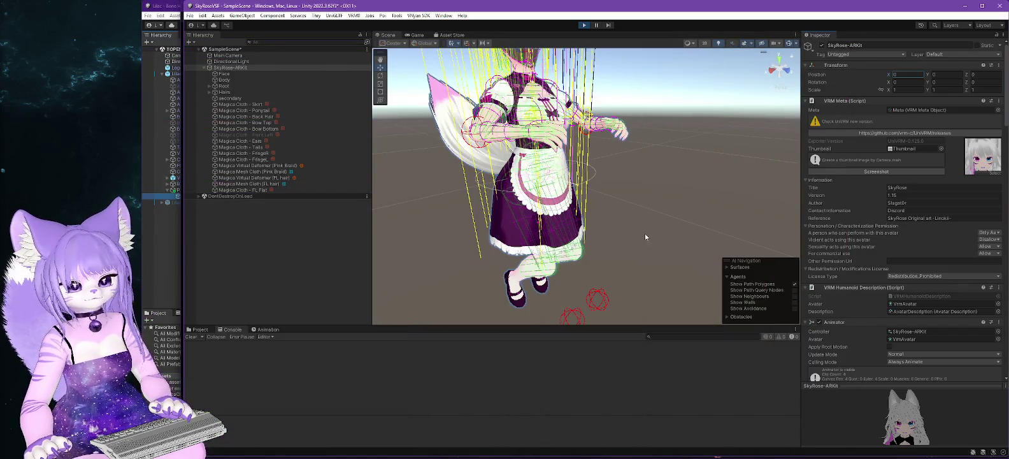
# Exit Play Mode and scroll the skirt cloth's Inspector to Inertia, Collider Collision and Wind.
pyautogui.click(194, 105)
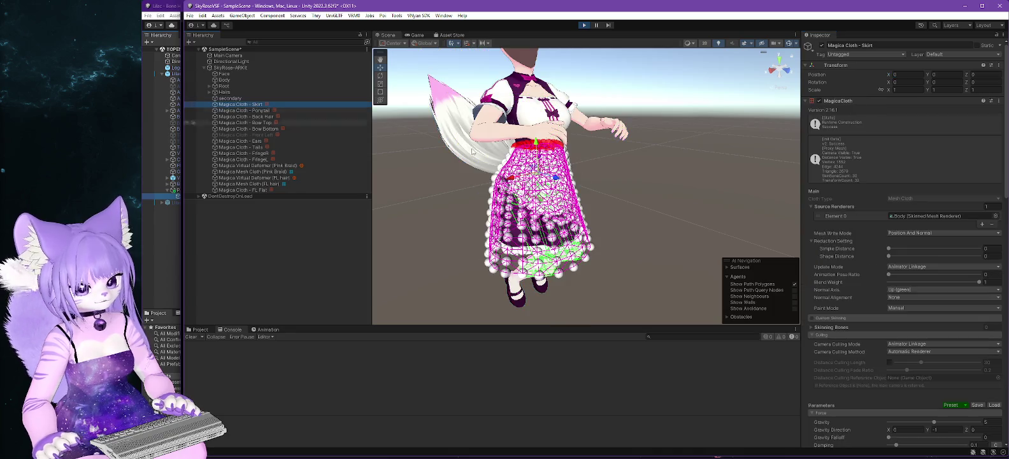
pyautogui.scroll(-3, 870, 271)
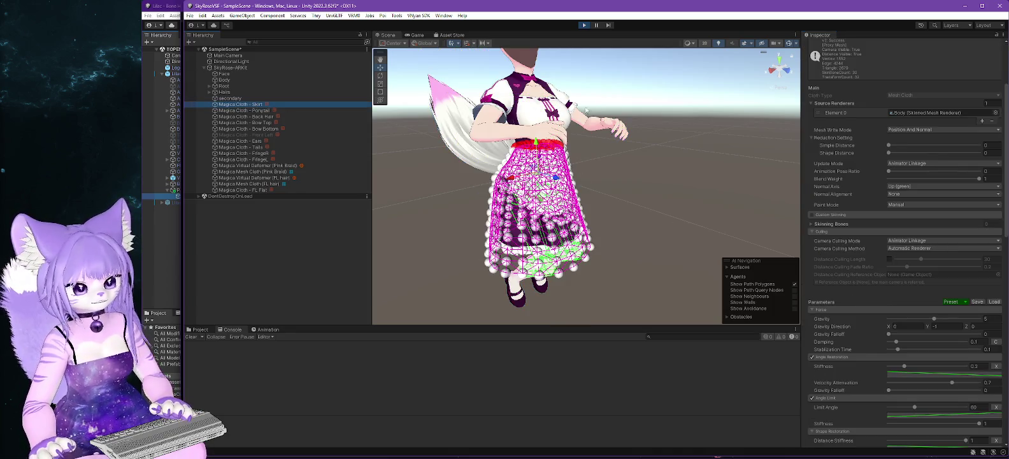
pyautogui.click(583, 26)
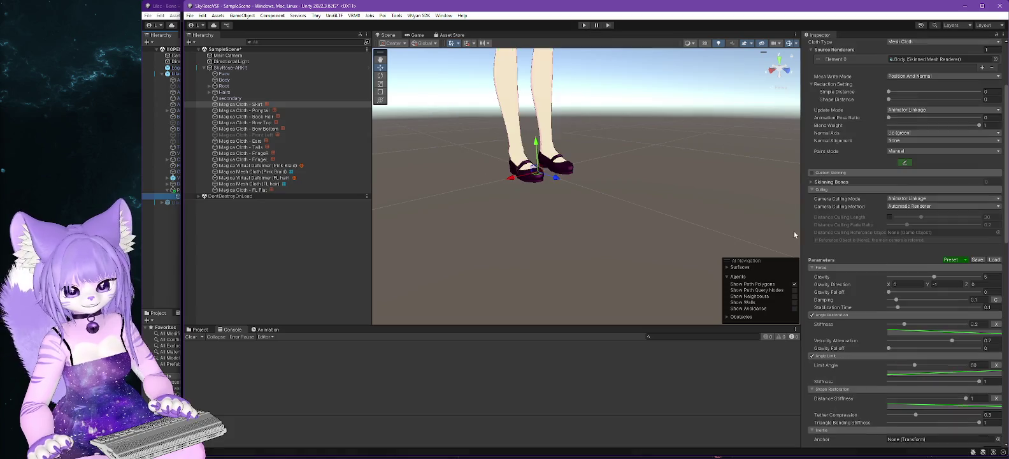
pyautogui.moveTo(645, 135); pyautogui.dragTo(630, 278)
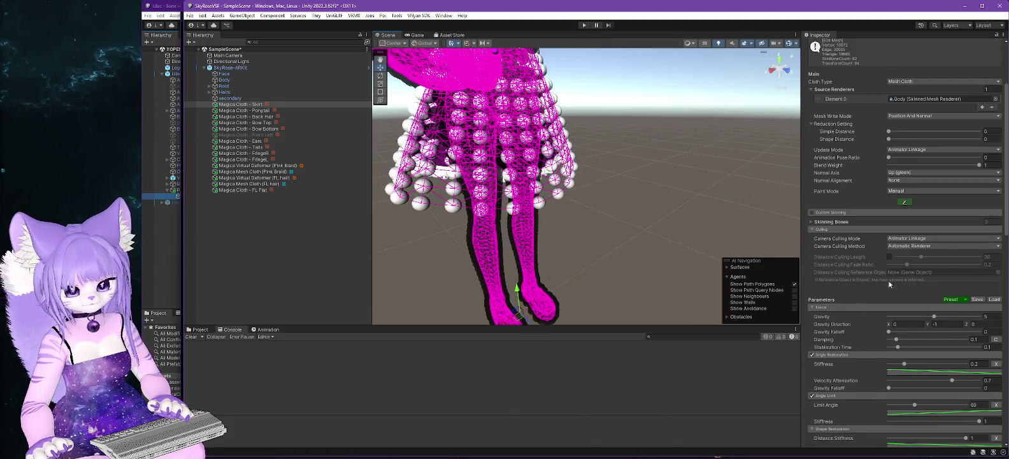
pyautogui.scroll(-7, 897, 274)
pyautogui.scroll(-6, 897, 279)
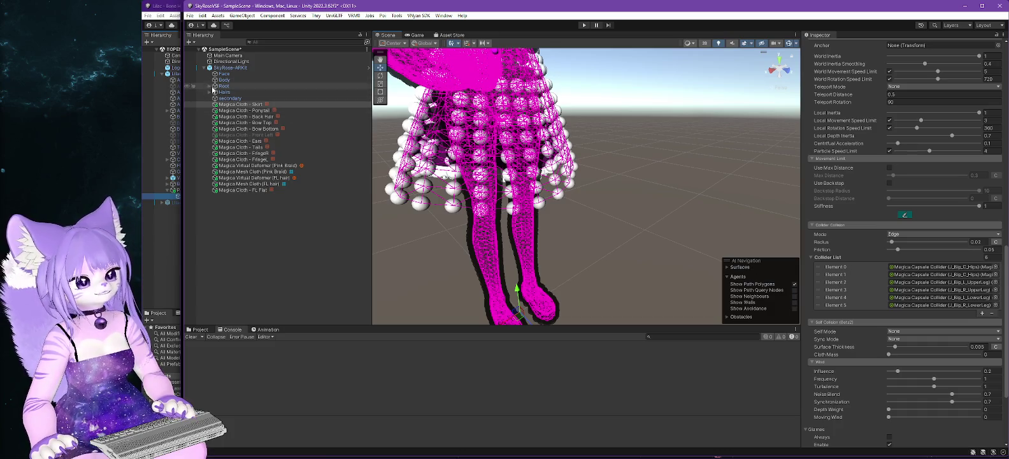
# Expand Root, frame Magica Cloth - Skirt, and briefly toggle its max distance painting.
pyautogui.click(209, 87)
pyautogui.click(241, 110)
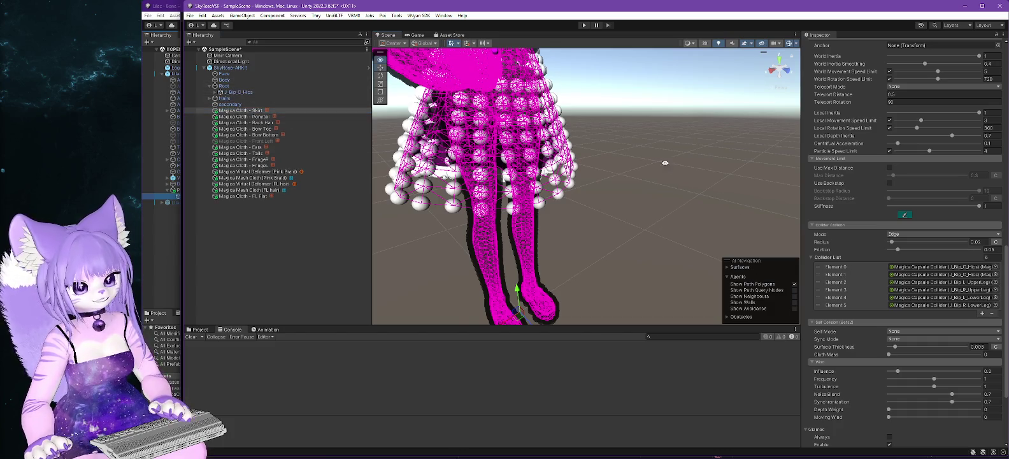
pyautogui.press('f')
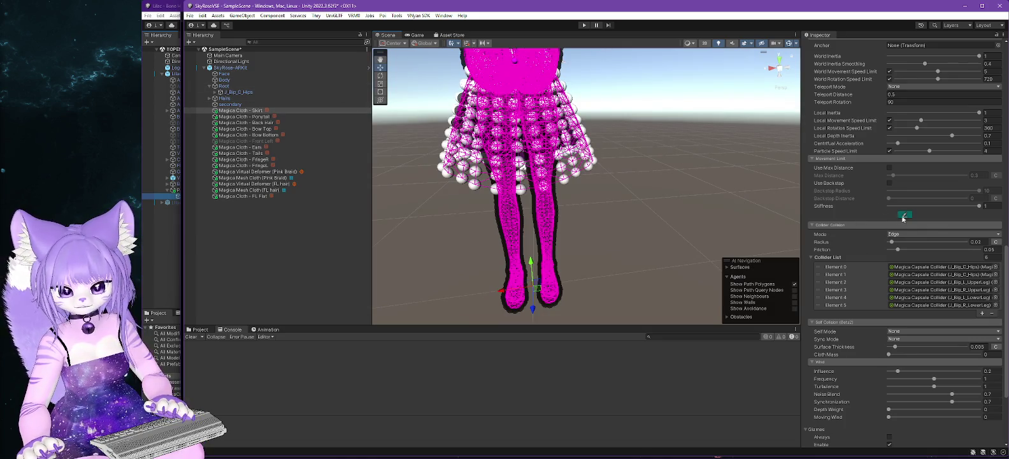
pyautogui.click(904, 215)
pyautogui.click(906, 216)
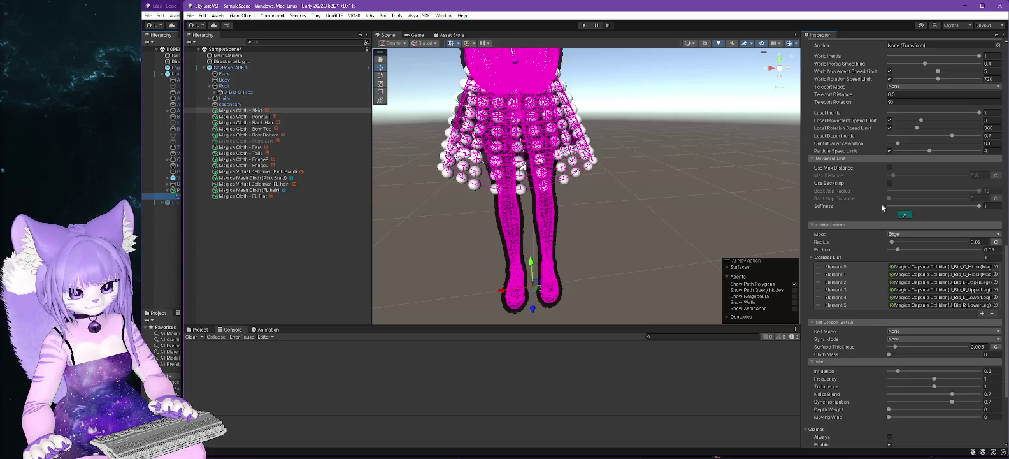
pyautogui.click(214, 111)
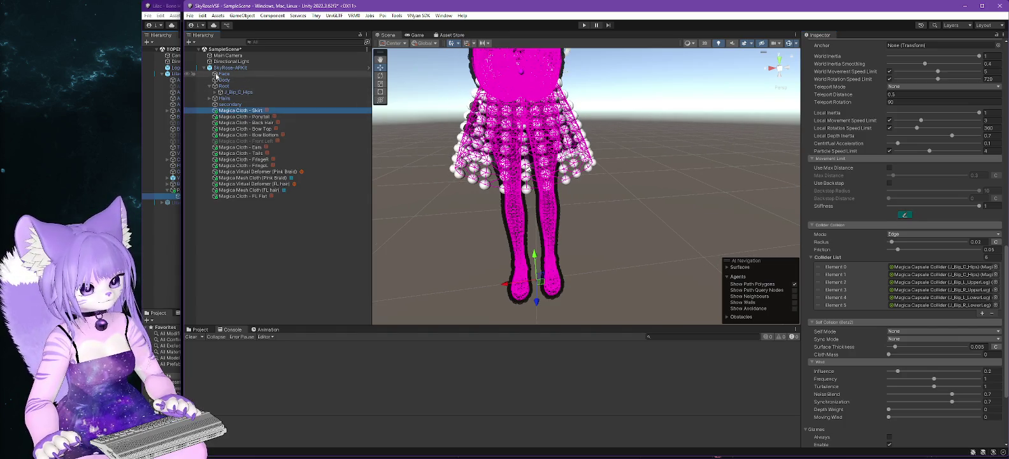
# Expand J_Bip_C_Hips's child bones, orbit around the avatar, then minimize the editor.
pyautogui.click(223, 93)
pyautogui.click(216, 93)
pyautogui.moveTo(451, 189); pyautogui.dragTo(578, 196)
pyautogui.moveTo(452, 257); pyautogui.dragTo(416, 229)
pyautogui.scroll(-2, 506, 205)
pyautogui.moveTo(506, 205)
pyautogui.mouseDown()
pyautogui.moveTo(540, 187)
pyautogui.moveTo(620, 179)
pyautogui.mouseUp()
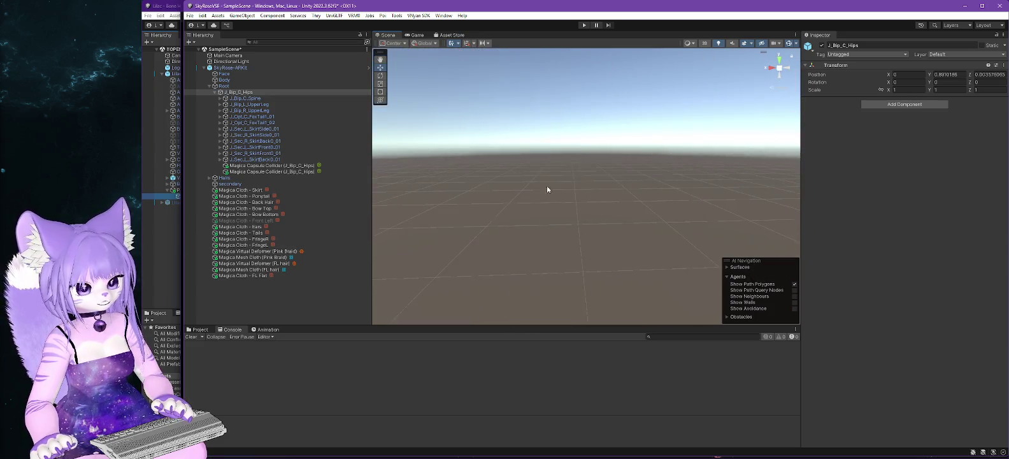
pyautogui.click(966, 8)
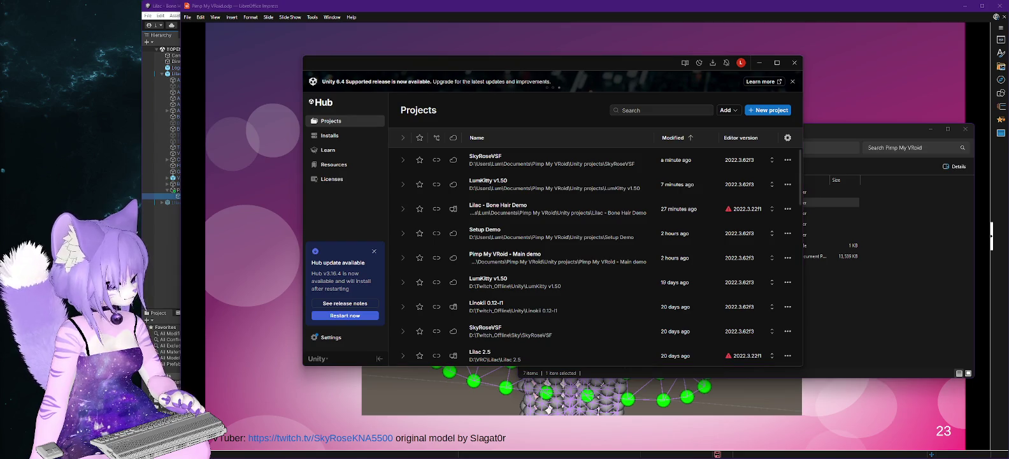
# Back in the Main demo project, close the Movement attribute paint window and expand J_Bip_C_Spine.
pyautogui.hotkey('alt', 'Tab')
pyautogui.scroll(-8, 684, 103)
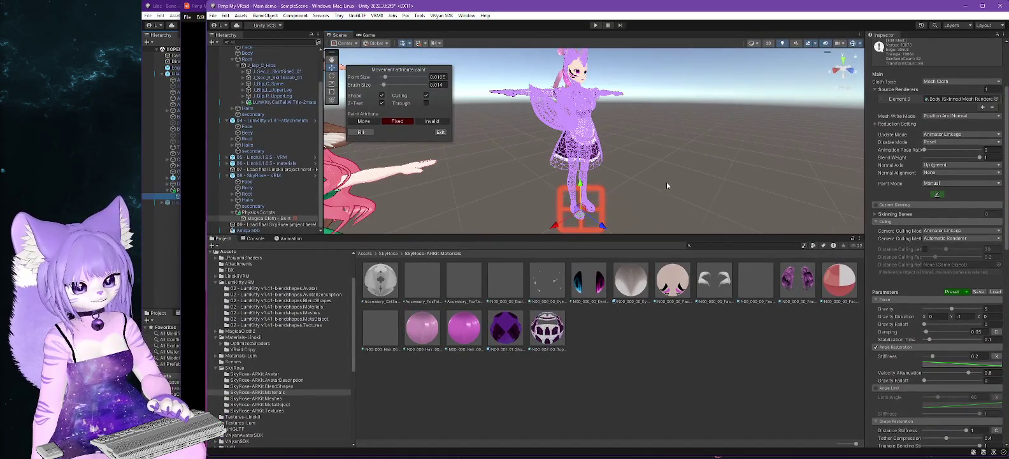
pyautogui.scroll(10, 585, 178)
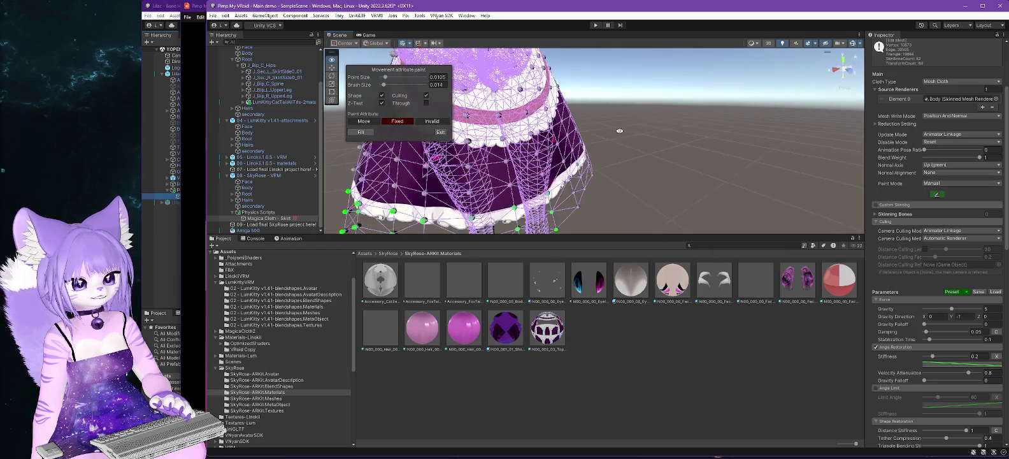
pyautogui.click(440, 131)
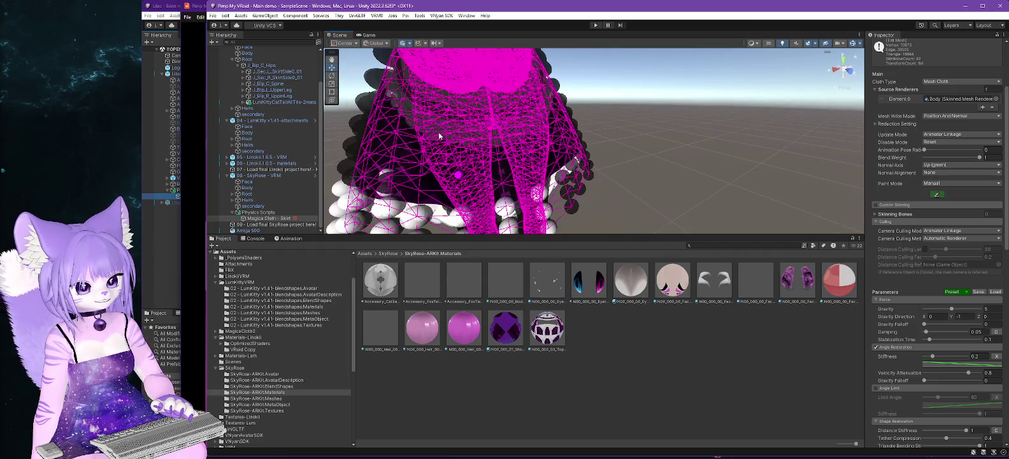
pyautogui.click(244, 87)
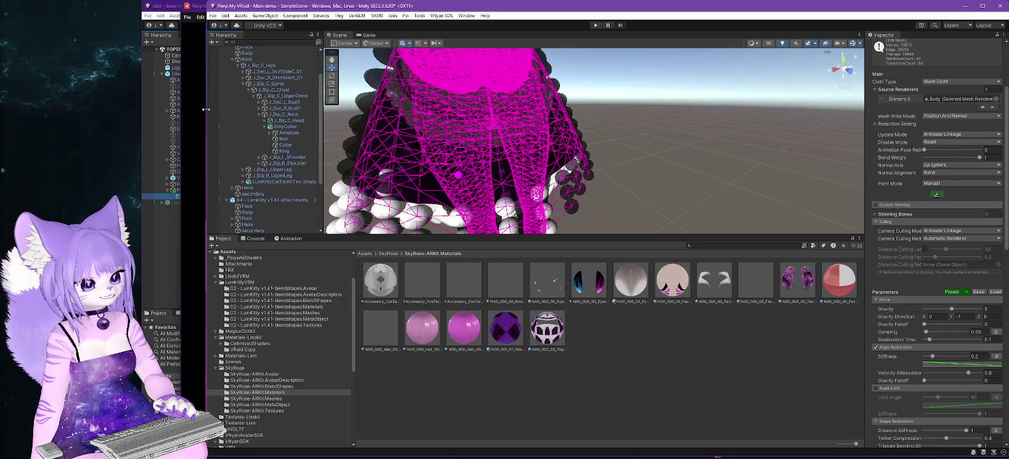
pyautogui.moveTo(207, 108); pyautogui.dragTo(179, 108)
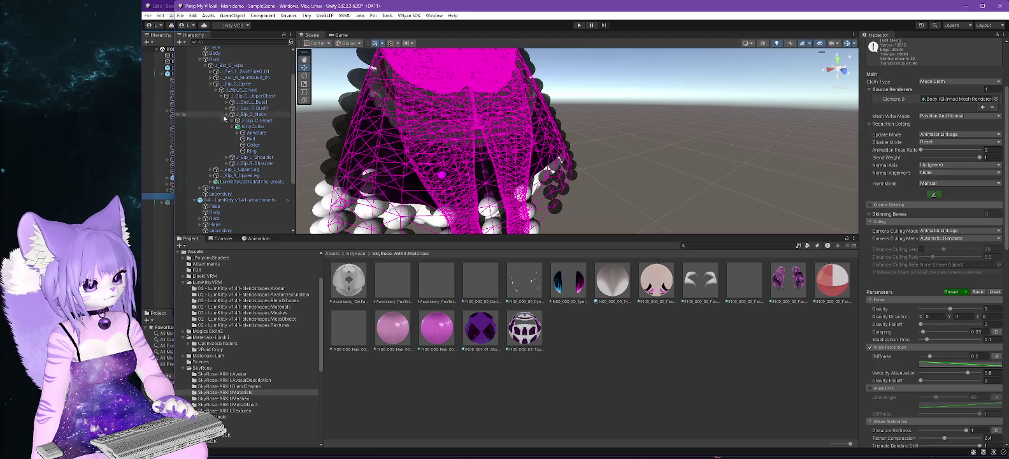
# Collapse J_Bip_C_Spine, select J_Bip_L_UpperLeg and zoom out to see the whole model.
pyautogui.click(215, 84)
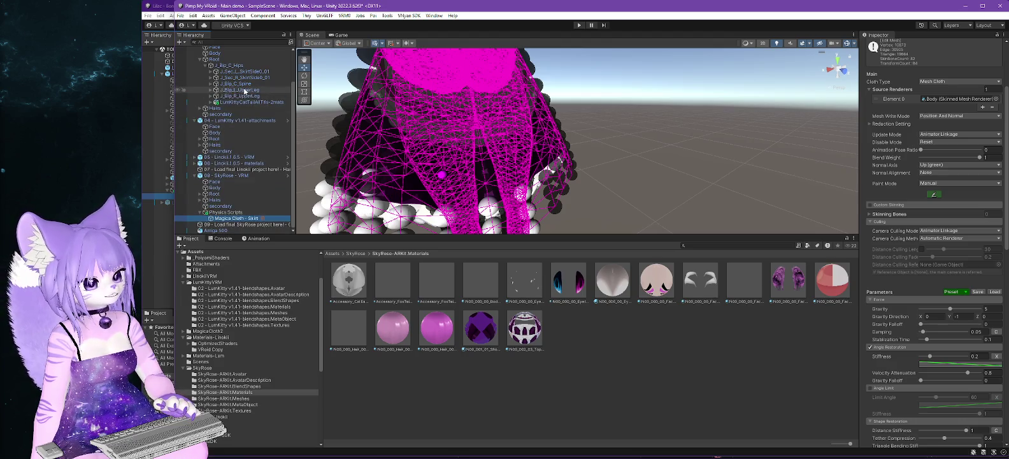
pyautogui.click(248, 91)
pyautogui.scroll(-10, 432, 163)
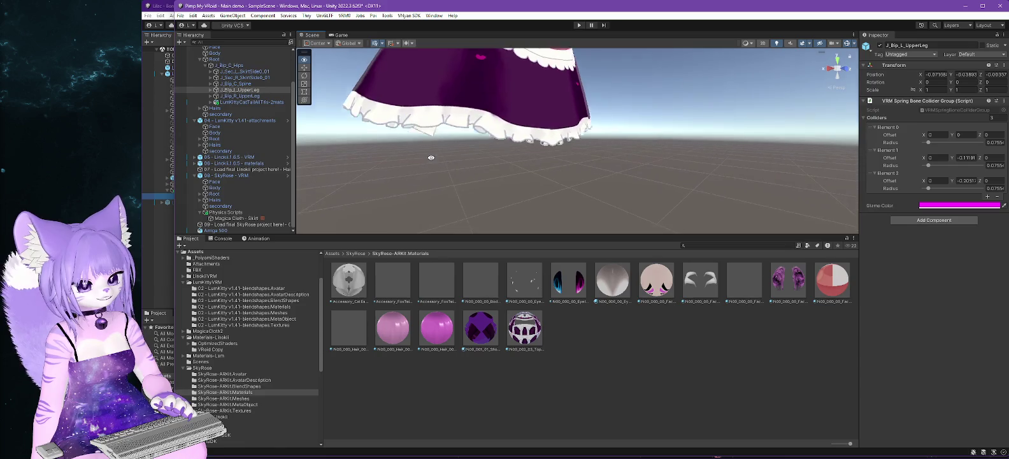
pyautogui.moveTo(463, 170)
pyautogui.mouseDown()
pyautogui.moveTo(401, 169)
pyautogui.moveTo(407, 143)
pyautogui.moveTo(544, 126)
pyautogui.mouseUp()
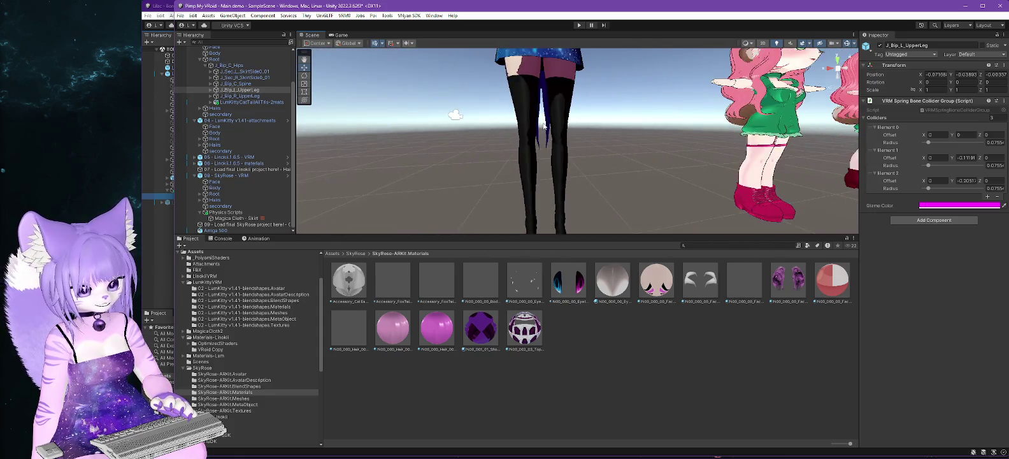
pyautogui.scroll(-10, 544, 126)
pyautogui.scroll(10, 576, 179)
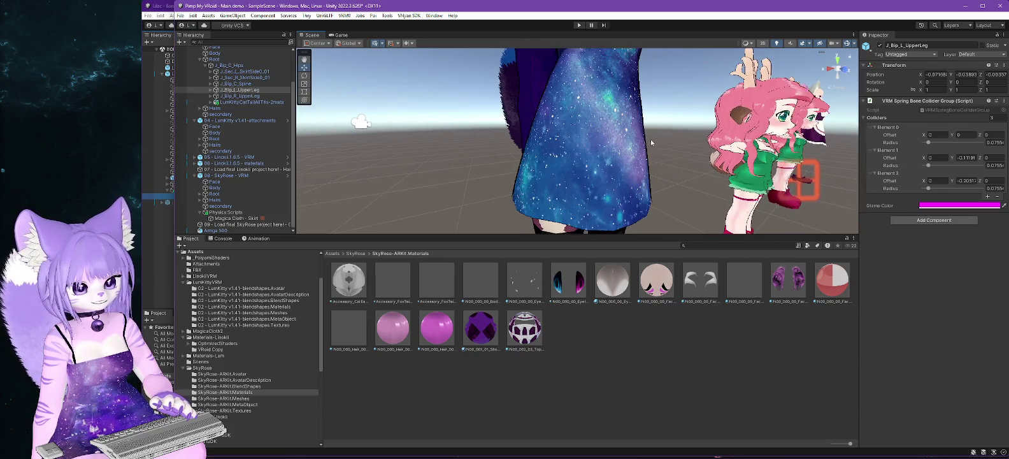
# Click the avatar and its Root in the scene, then reselect J_Bip_L_UpperLeg.
pyautogui.click(596, 121)
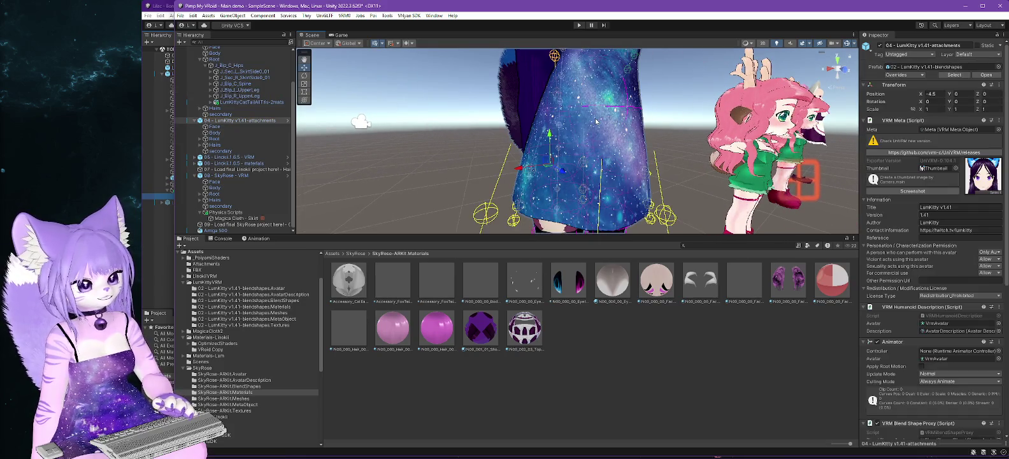
pyautogui.scroll(-5, 596, 121)
pyautogui.scroll(10, 596, 121)
pyautogui.click(576, 137)
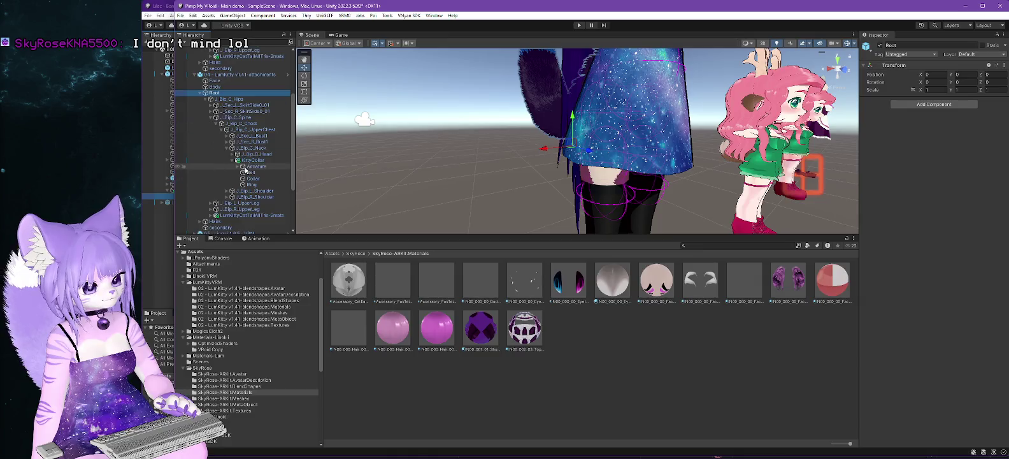
pyautogui.click(211, 117)
pyautogui.click(239, 126)
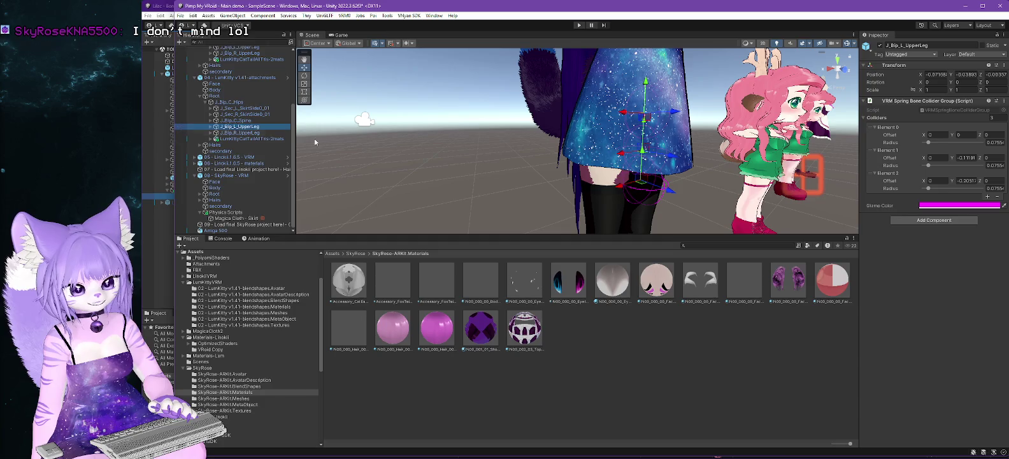
# Frame J_Bip_L_UpperLeg in the Scene view and expand its child bones.
pyautogui.press('f')
pyautogui.moveTo(634, 184); pyautogui.dragTo(625, 179)
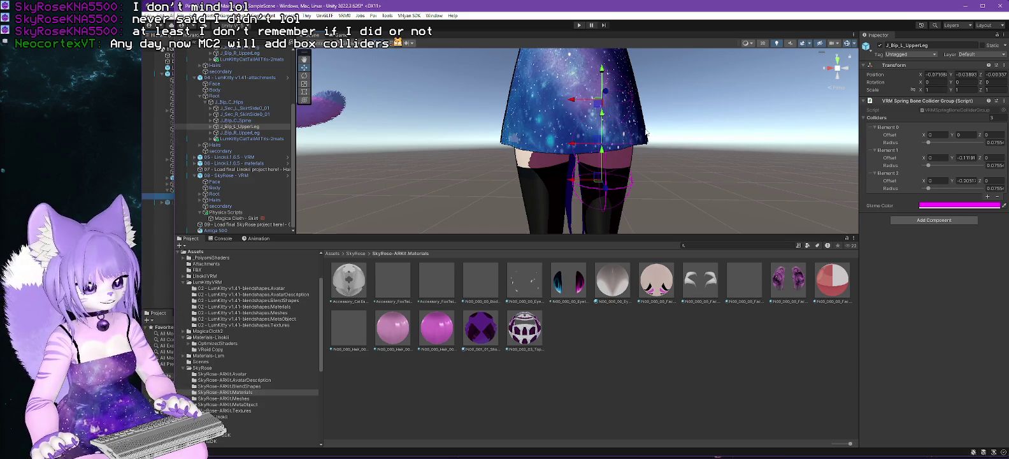
pyautogui.click(210, 126)
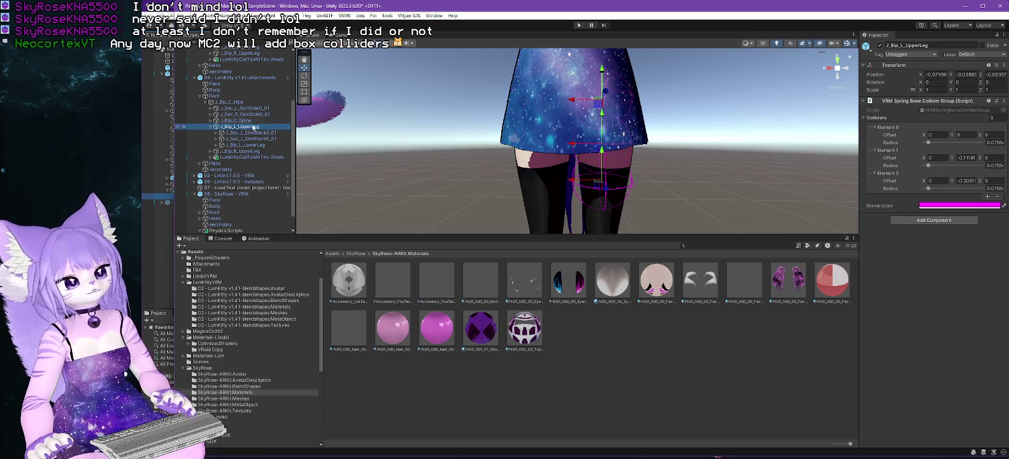
# Add a Magica Capsule Collider under J_Bip_L_UpperLeg and move it down the leg.
pyautogui.rightClick(249, 130)
pyautogui.moveTo(288, 364)
pyautogui.moveTo(379, 368)
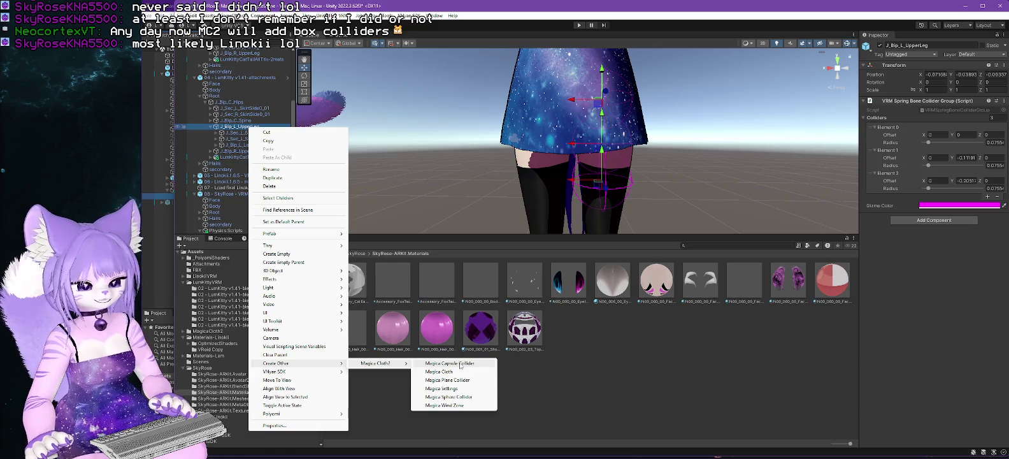
pyautogui.click(460, 363)
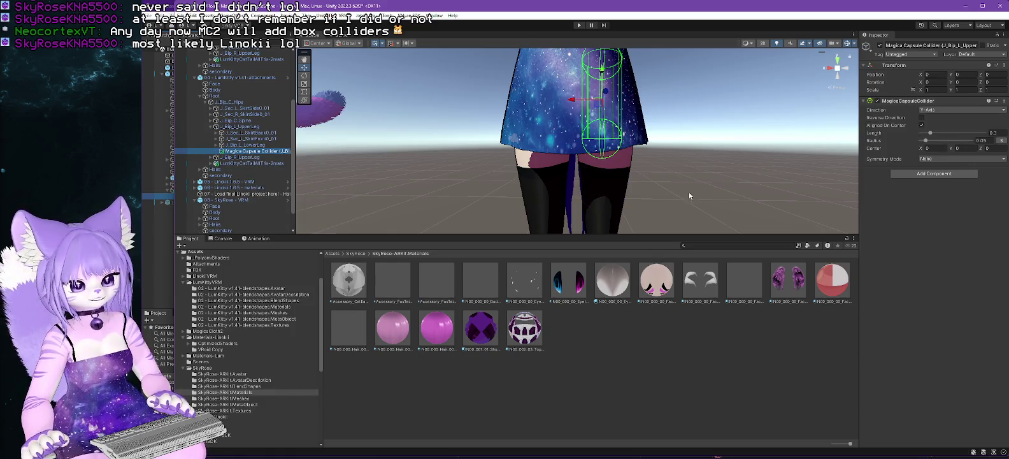
pyautogui.moveTo(695, 156)
pyautogui.mouseDown()
pyautogui.moveTo(662, 152)
pyautogui.moveTo(667, 184)
pyautogui.moveTo(607, 191)
pyautogui.moveTo(632, 175)
pyautogui.mouseUp()
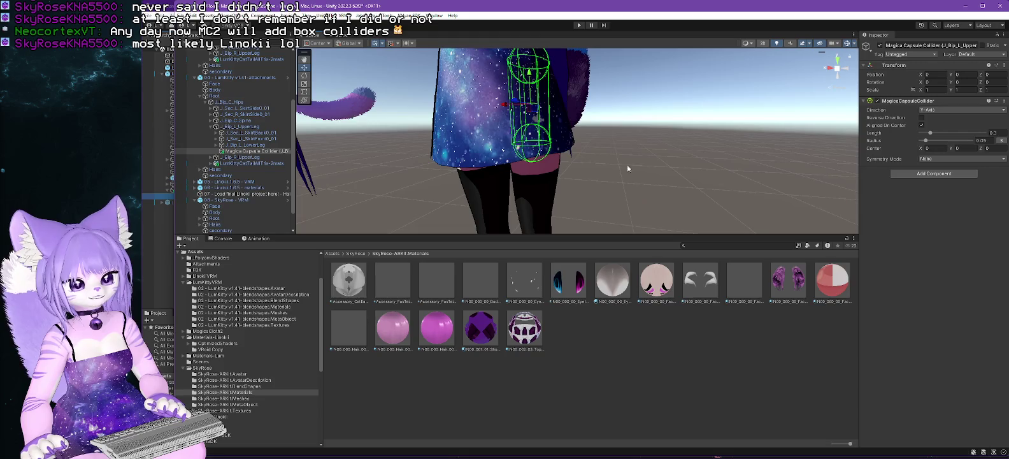
pyautogui.moveTo(534, 79)
pyautogui.mouseDown()
pyautogui.moveTo(525, 159)
pyautogui.moveTo(645, 161)
pyautogui.mouseUp()
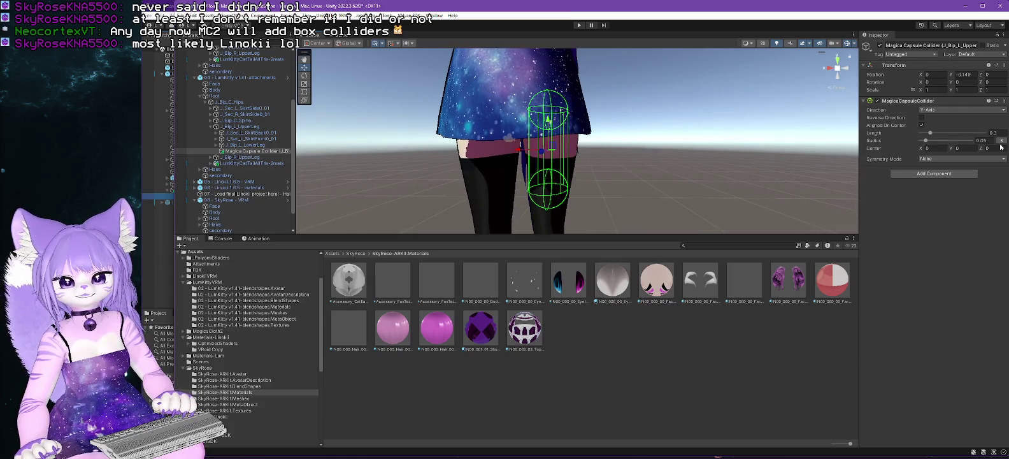
# Split the collider's radius into 0.078 and 0.25, then lower it to Y −0.18.
pyautogui.moveTo(925, 140); pyautogui.dragTo(928, 141)
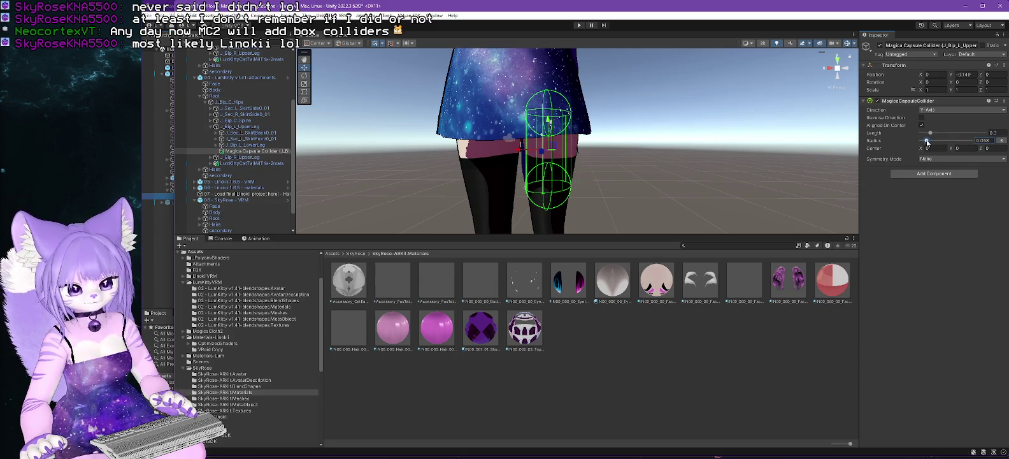
pyautogui.moveTo(930, 133); pyautogui.dragTo(931, 136)
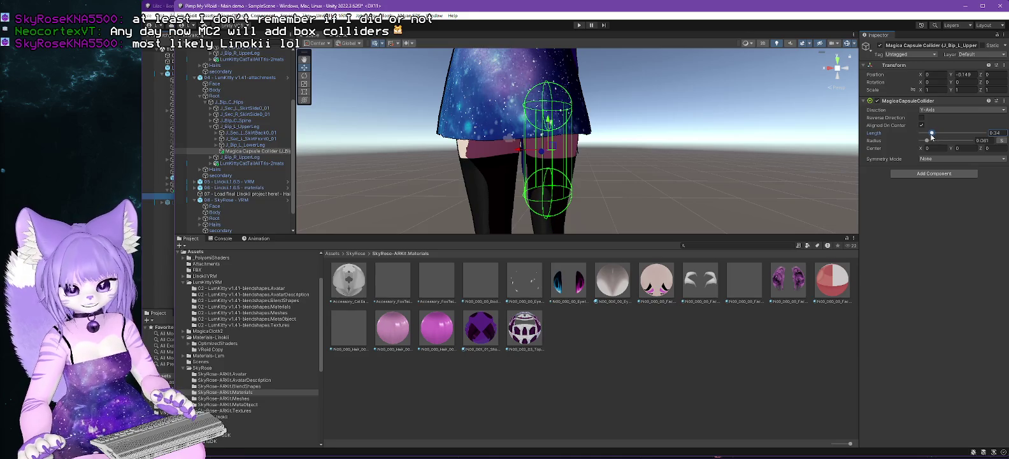
pyautogui.click(1001, 140)
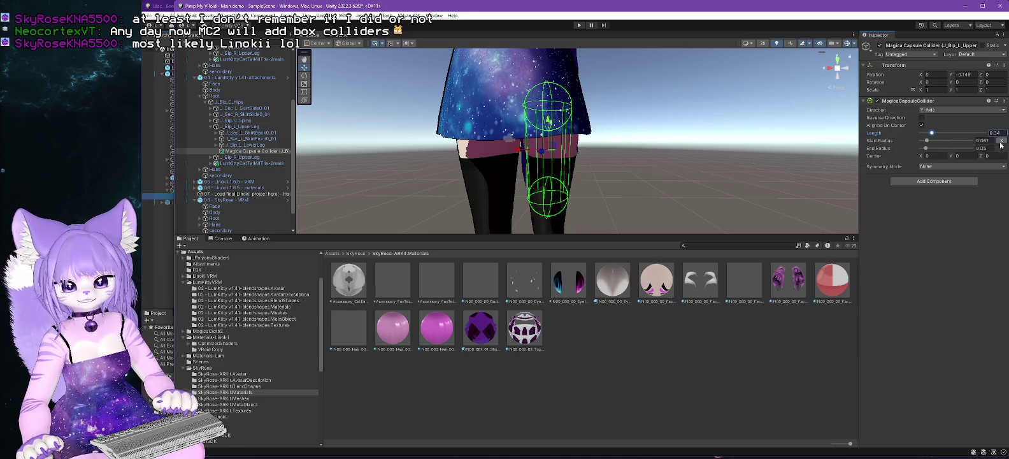
pyautogui.moveTo(926, 149); pyautogui.dragTo(925, 151)
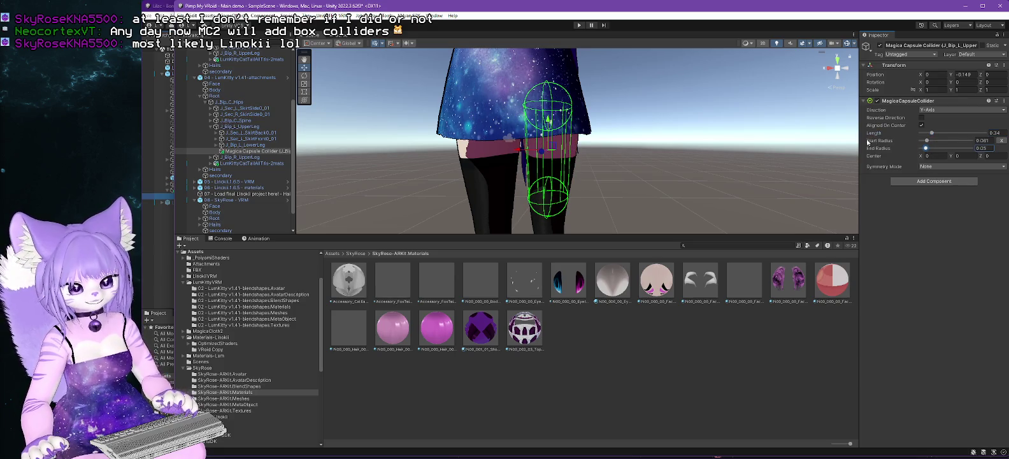
pyautogui.moveTo(636, 191)
pyautogui.mouseDown()
pyautogui.moveTo(570, 201)
pyautogui.moveTo(613, 186)
pyautogui.mouseUp()
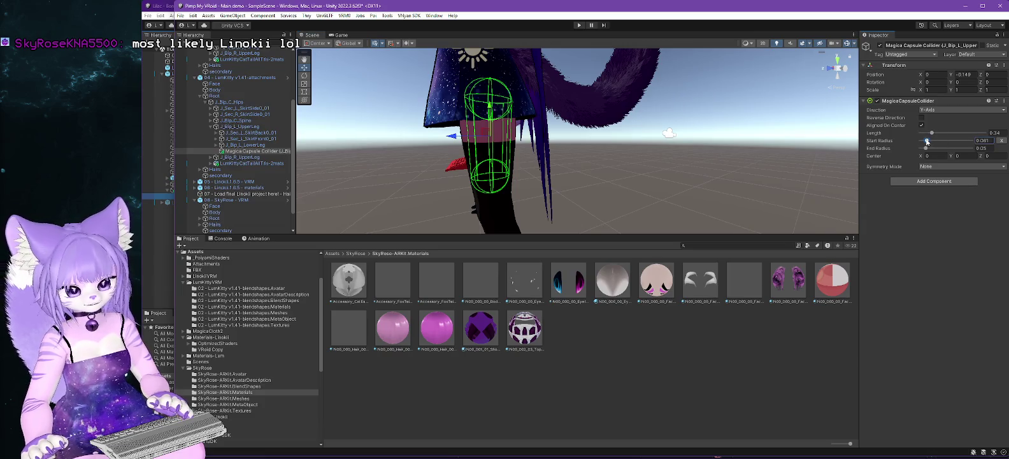
pyautogui.moveTo(927, 142); pyautogui.dragTo(929, 141)
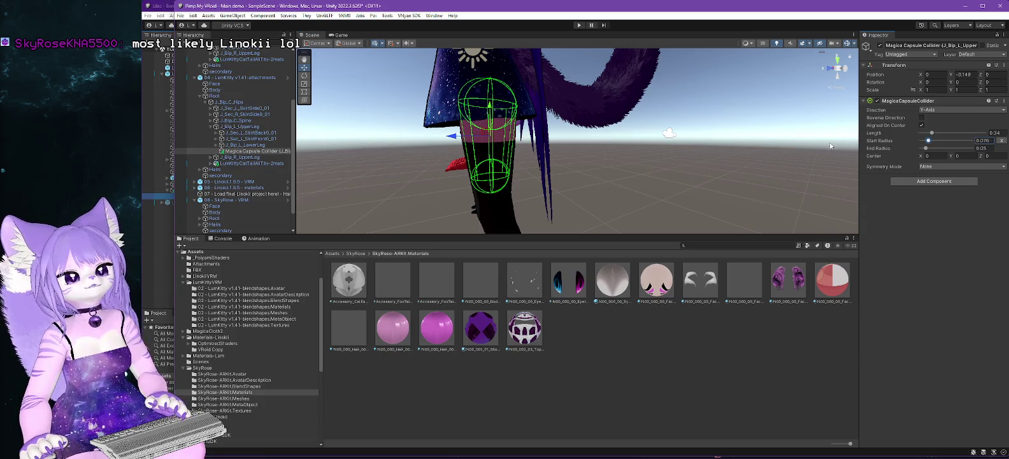
pyautogui.moveTo(580, 188)
pyautogui.mouseDown()
pyautogui.moveTo(491, 115)
pyautogui.moveTo(659, 195)
pyautogui.moveTo(603, 191)
pyautogui.mouseUp()
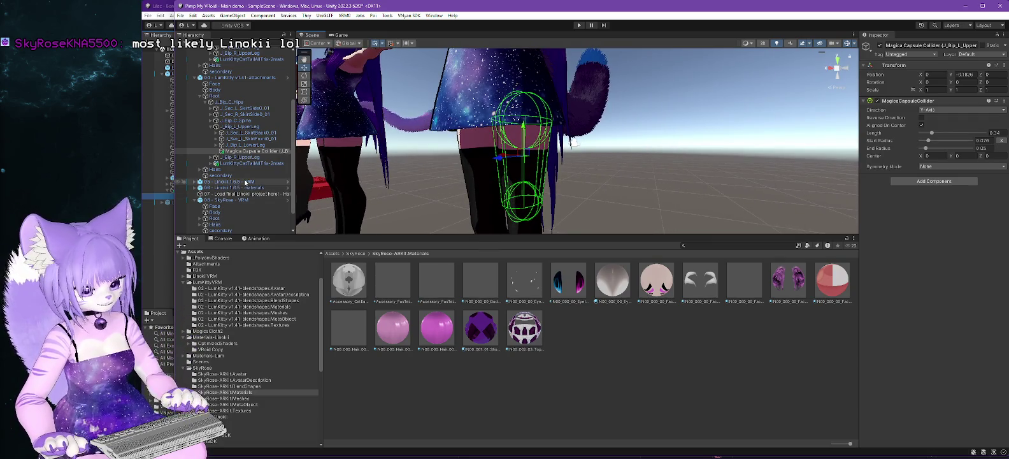
# Add an Element 0 slot to Magica Cloth - Skirt's Collider List and drag the capsule collider onto it.
pyautogui.scroll(-2, 244, 182)
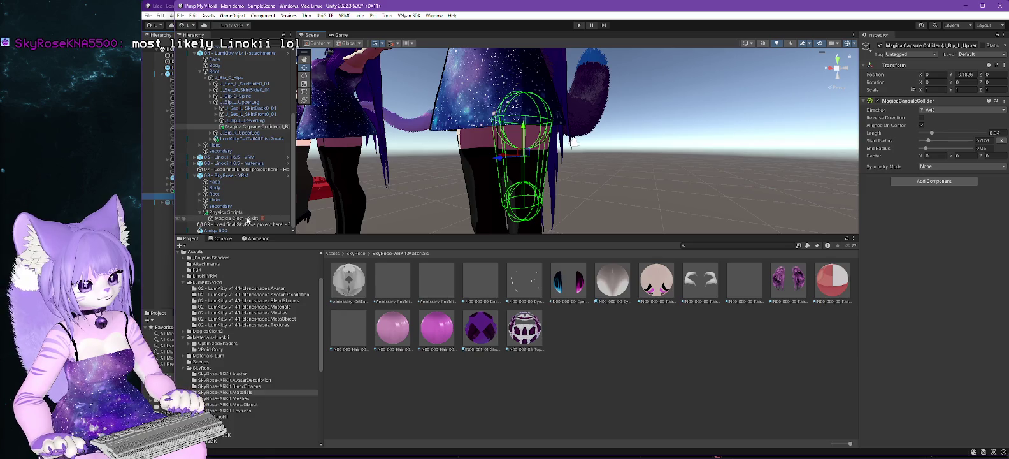
pyautogui.click(247, 218)
pyautogui.scroll(-10, 951, 258)
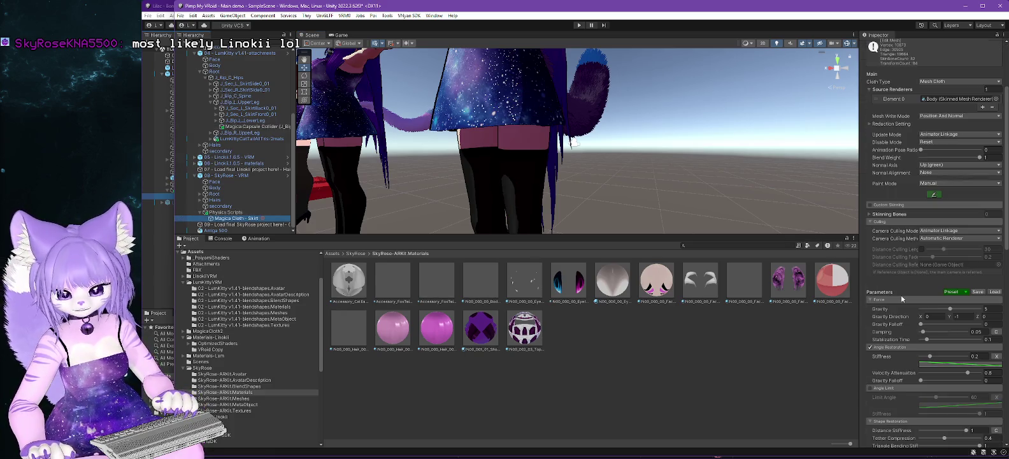
pyautogui.scroll(-3, 900, 305)
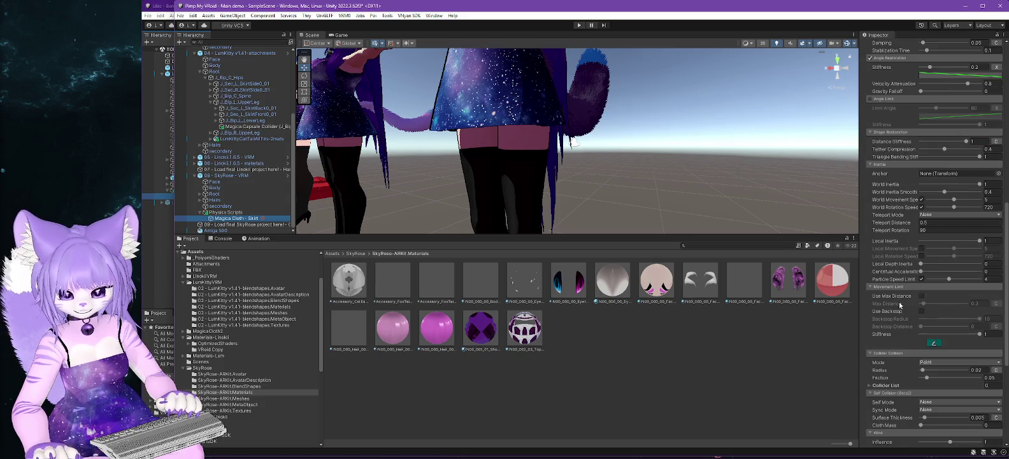
pyautogui.scroll(-1, 900, 304)
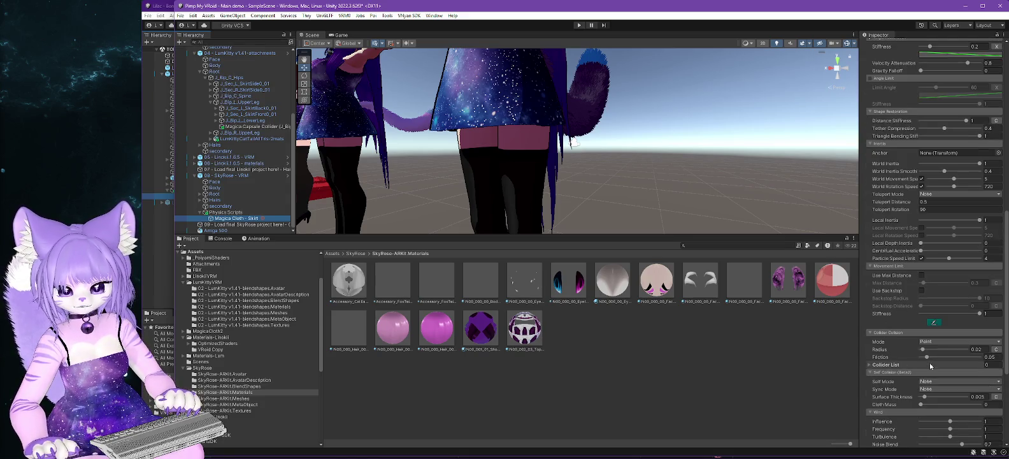
pyautogui.click(870, 365)
pyautogui.click(982, 382)
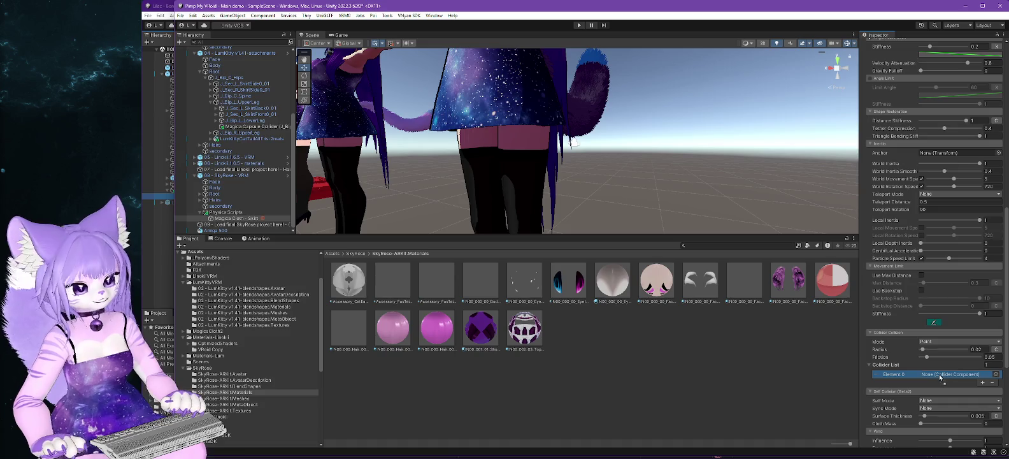
pyautogui.moveTo(939, 377); pyautogui.dragTo(940, 376)
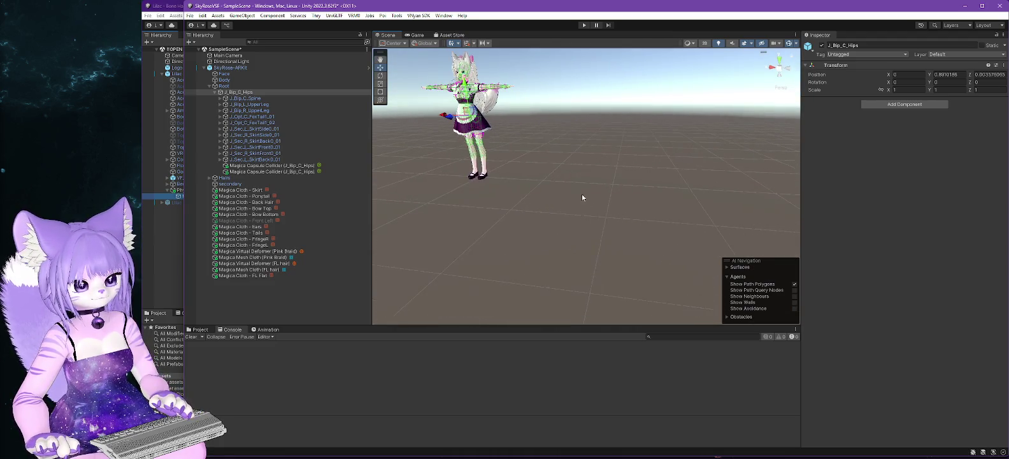
# Hide the VRMSpringBone gizmos in the Scene view.
pyautogui.moveTo(598, 186)
pyautogui.mouseDown()
pyautogui.moveTo(597, 164)
pyautogui.moveTo(556, 108)
pyautogui.moveTo(636, 174)
pyautogui.moveTo(642, 183)
pyautogui.moveTo(629, 199)
pyautogui.mouseUp()
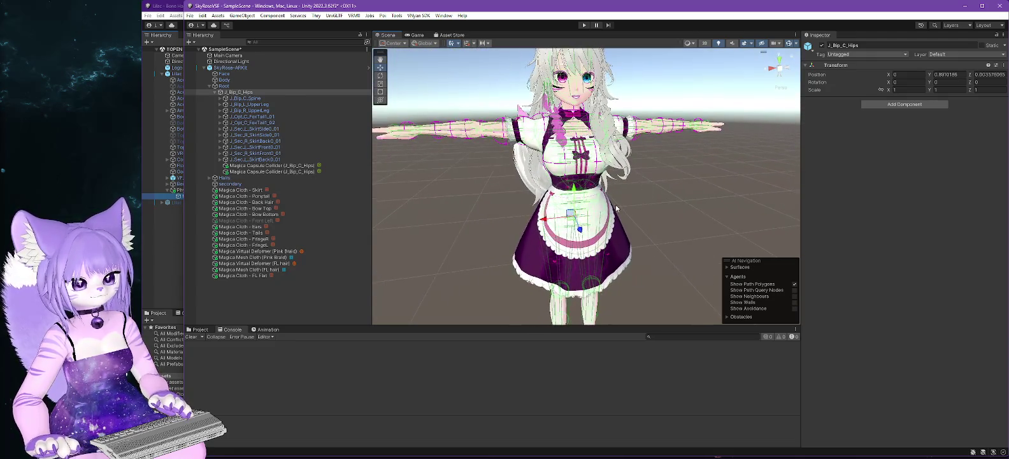
pyautogui.click(796, 43)
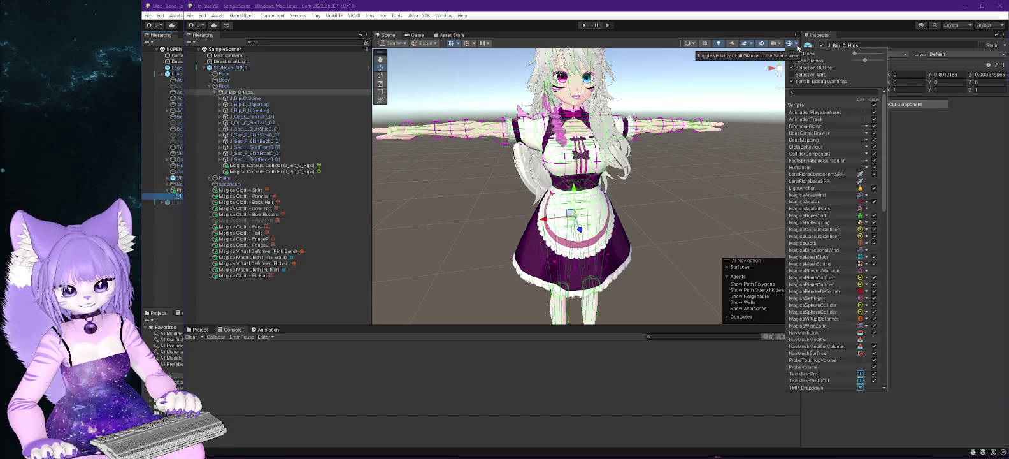
pyautogui.scroll(-1, 884, 154)
pyautogui.scroll(-5, 889, 171)
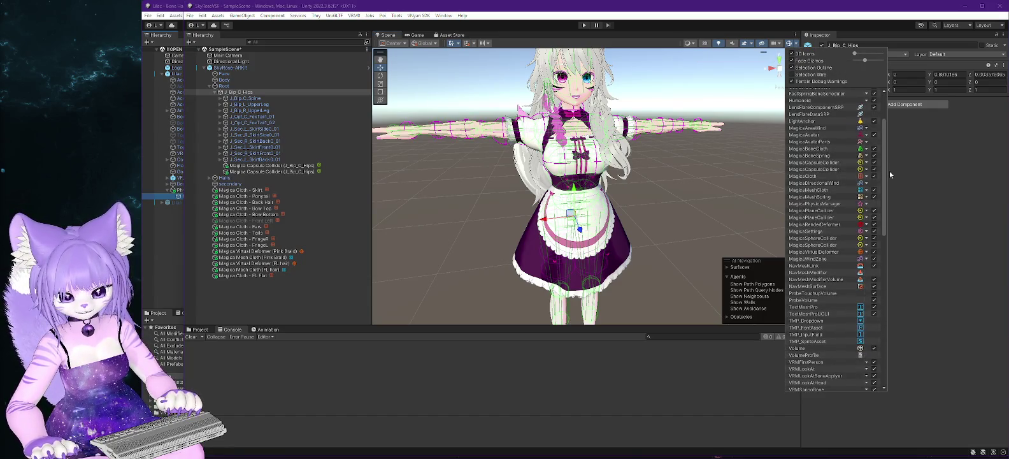
pyautogui.scroll(-3, 891, 197)
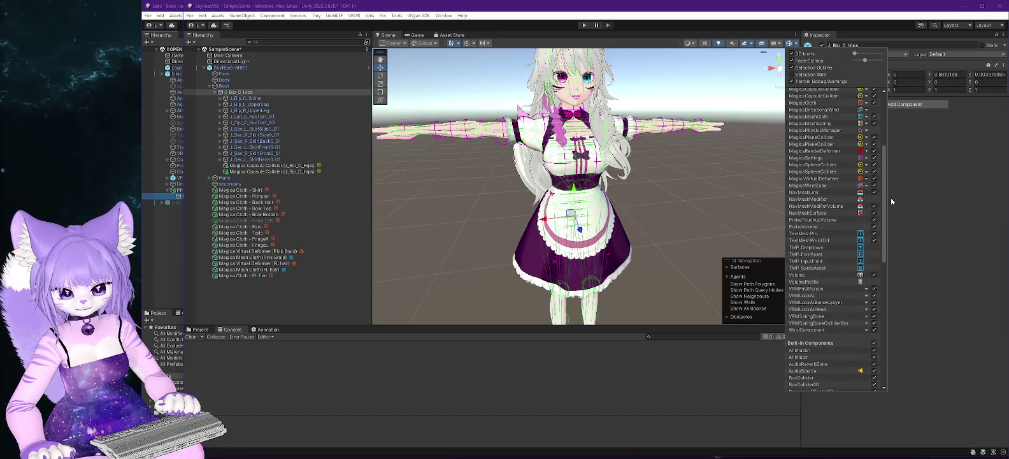
pyautogui.click(875, 317)
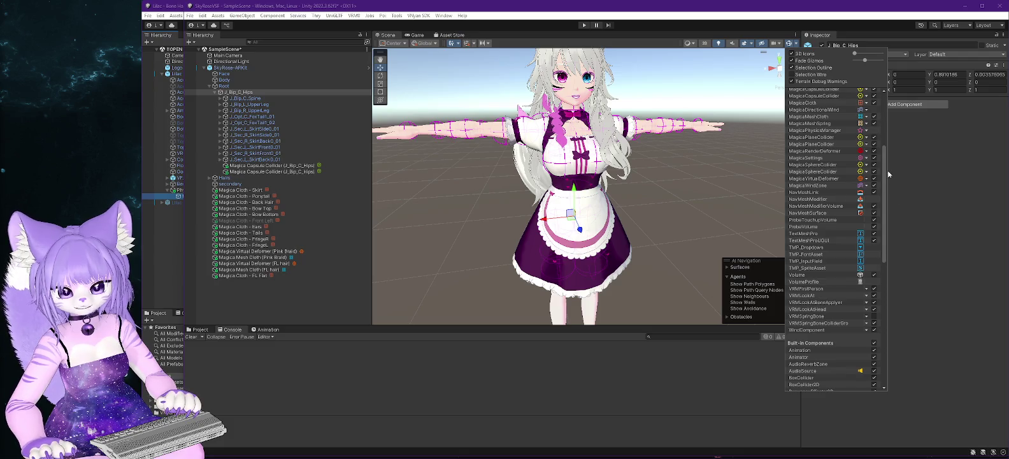
# Hide the VRMSpringBoneColliderGroup gizmos and select the J_Bip_C_Hips bone.
pyautogui.scroll(5, 872, 155)
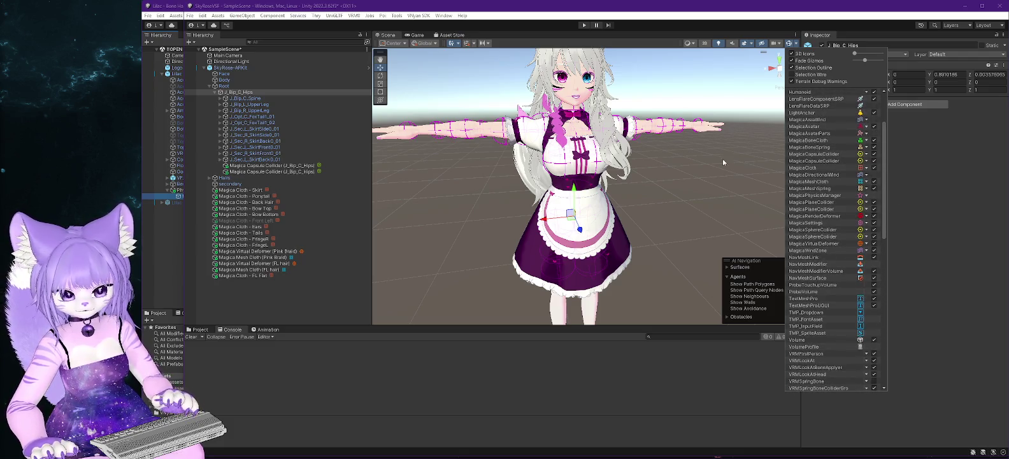
pyautogui.scroll(-10, 851, 299)
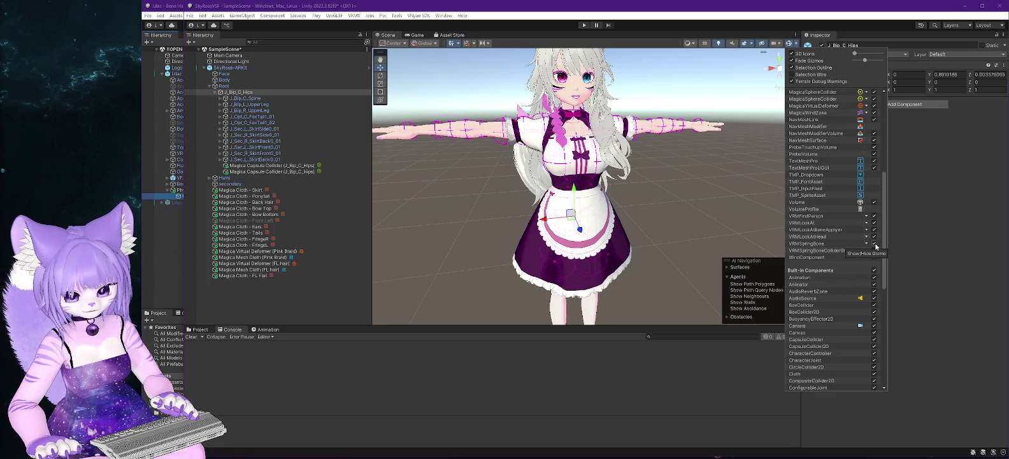
pyautogui.click(866, 246)
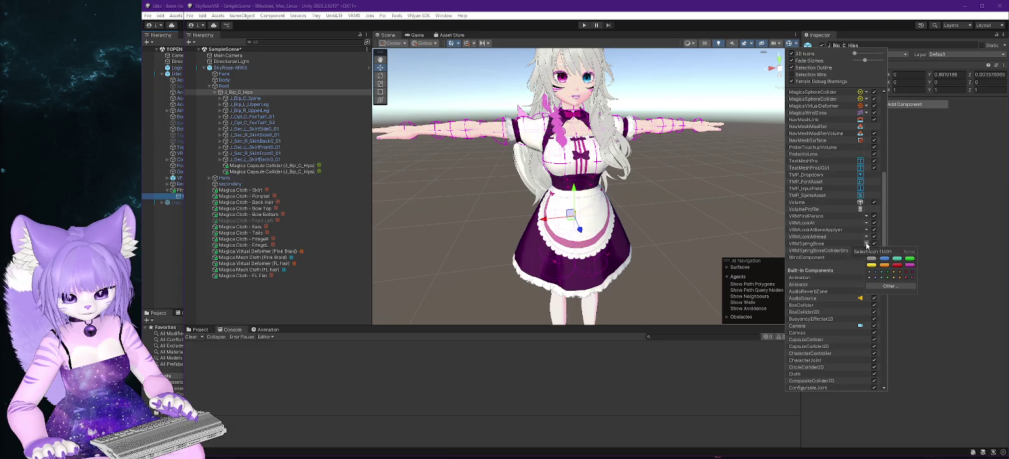
pyautogui.click(871, 273)
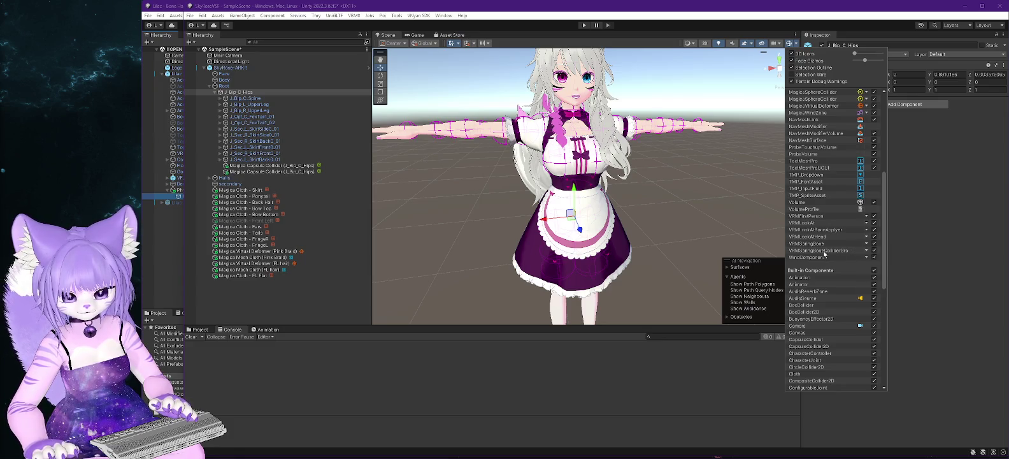
pyautogui.click(874, 251)
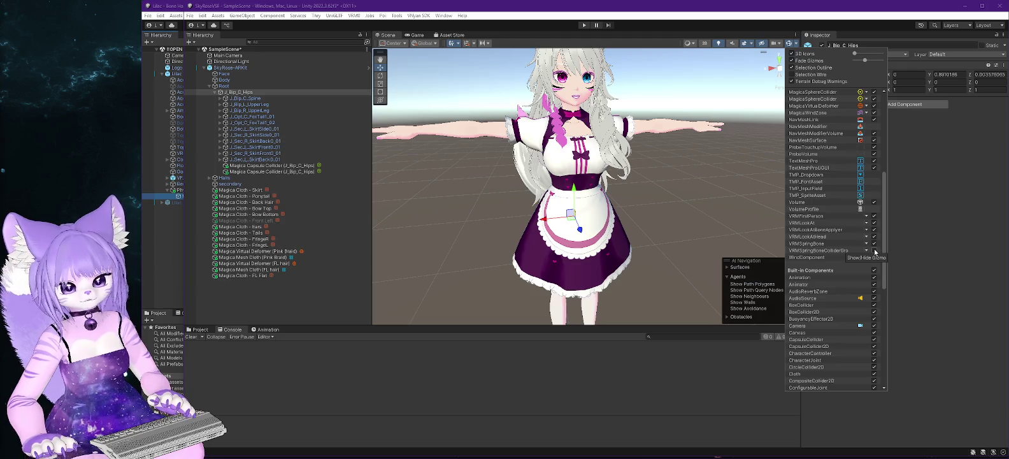
pyautogui.click(237, 91)
# Inspect the J_Bip_C_Hips capsule collider's settings, then return to the hips bone.
pyautogui.click(274, 166)
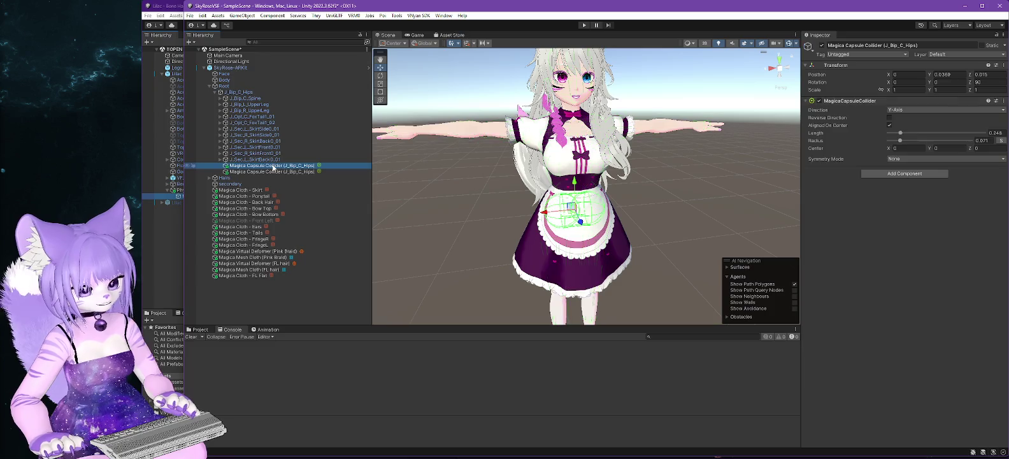
pyautogui.click(237, 93)
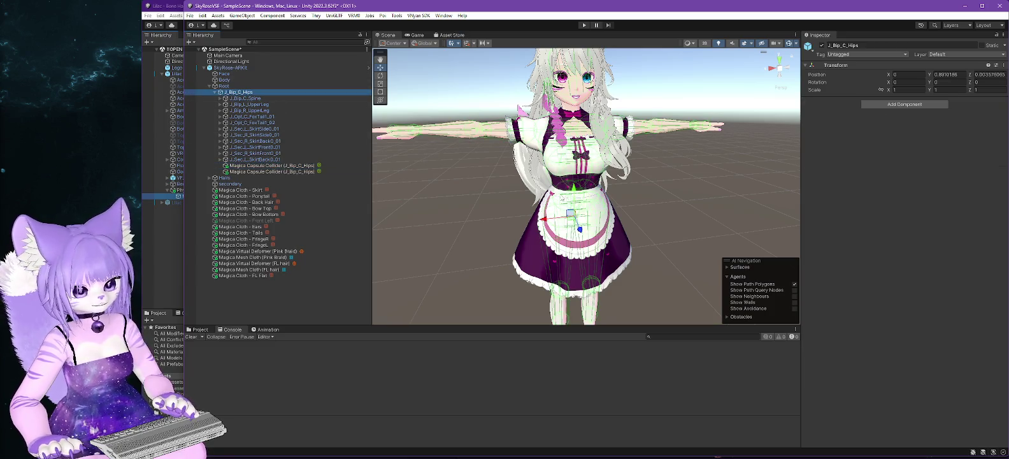
pyautogui.scroll(5, 647, 215)
# Orbit around the avatar's side, legs and front, then show Magica Cloth - Skirt's settings.
pyautogui.moveTo(648, 214); pyautogui.dragTo(727, 194)
pyautogui.moveTo(667, 249); pyautogui.dragTo(650, 180)
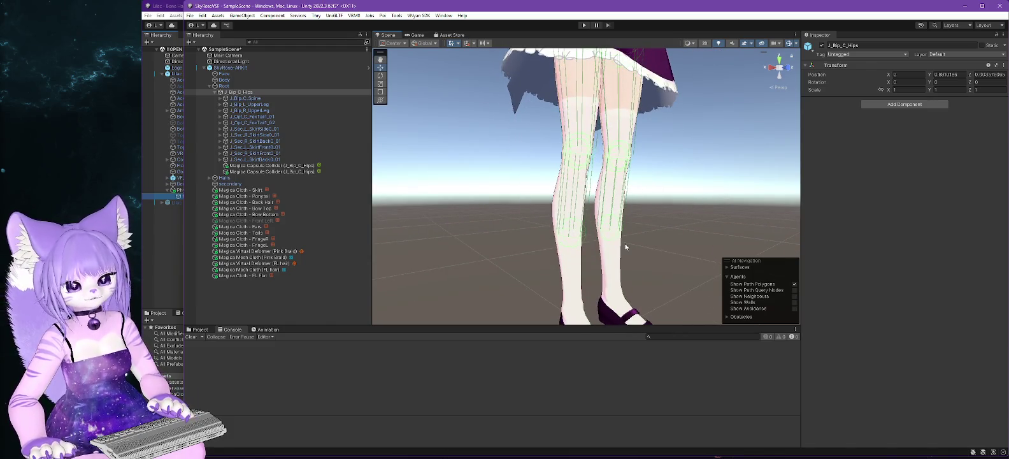
pyautogui.moveTo(684, 104)
pyautogui.mouseDown()
pyautogui.moveTo(687, 60)
pyautogui.moveTo(680, 215)
pyautogui.moveTo(662, 230)
pyautogui.moveTo(751, 242)
pyautogui.mouseUp()
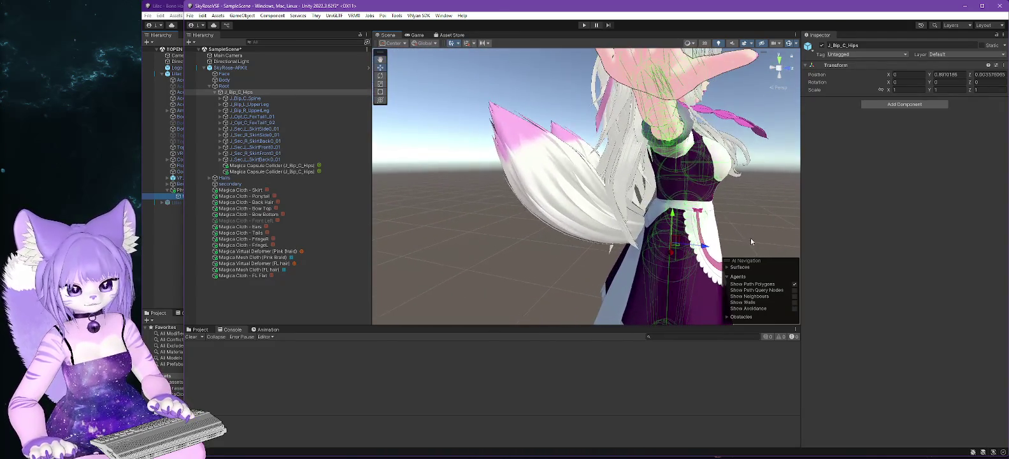
pyautogui.moveTo(736, 205)
pyautogui.mouseDown()
pyautogui.moveTo(680, 198)
pyautogui.moveTo(619, 225)
pyautogui.moveTo(662, 199)
pyautogui.mouseUp()
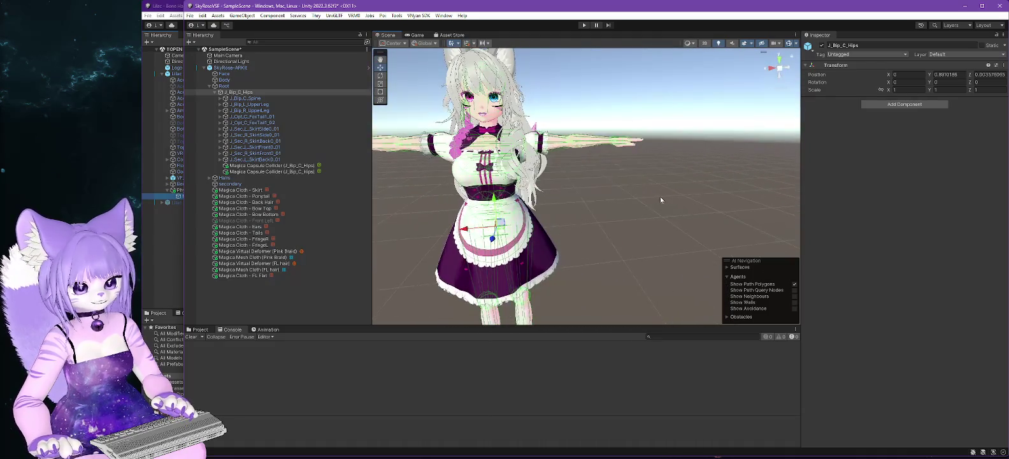
pyautogui.moveTo(592, 185)
pyautogui.mouseDown()
pyautogui.moveTo(644, 210)
pyautogui.moveTo(730, 193)
pyautogui.moveTo(704, 181)
pyautogui.mouseUp()
pyautogui.moveTo(694, 216); pyautogui.dragTo(650, 215)
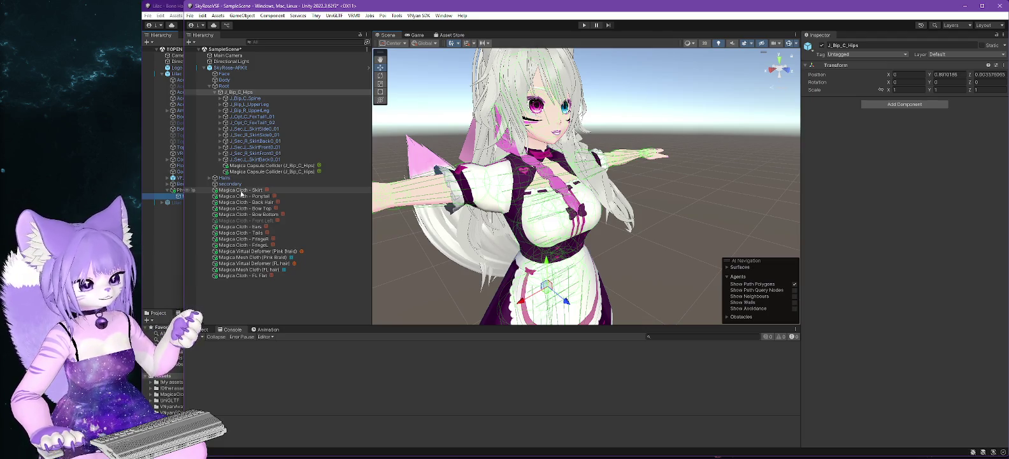
pyautogui.click(240, 191)
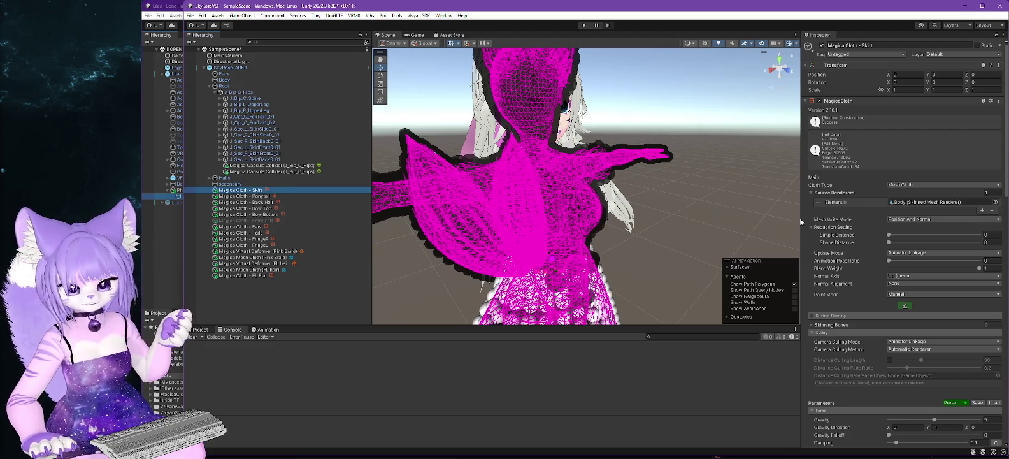
# Expand J_Bip_C_Spine and J_Bip_C_Chest and show the chest's Y-axis, center-aligned Magica Capsule Collider.
pyautogui.scroll(-15, 930, 252)
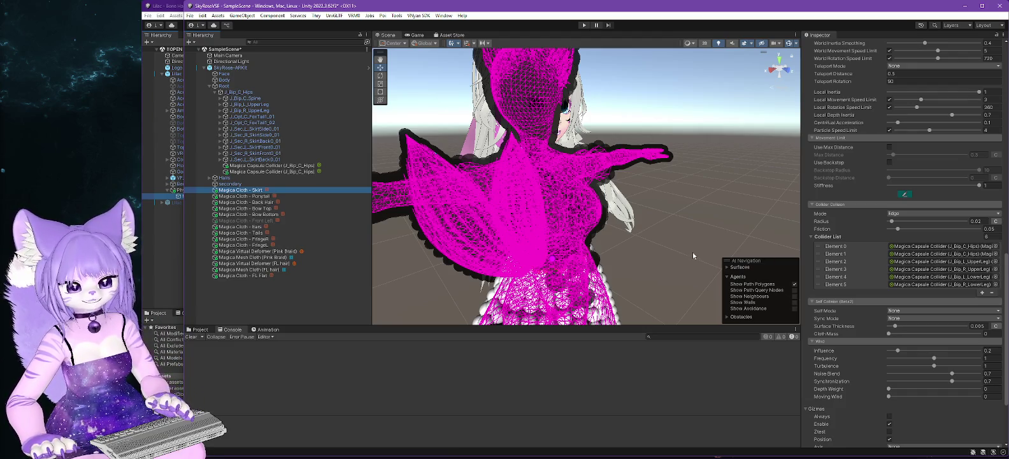
pyautogui.moveTo(677, 278)
pyautogui.mouseDown()
pyautogui.moveTo(641, 256)
pyautogui.moveTo(666, 232)
pyautogui.mouseUp()
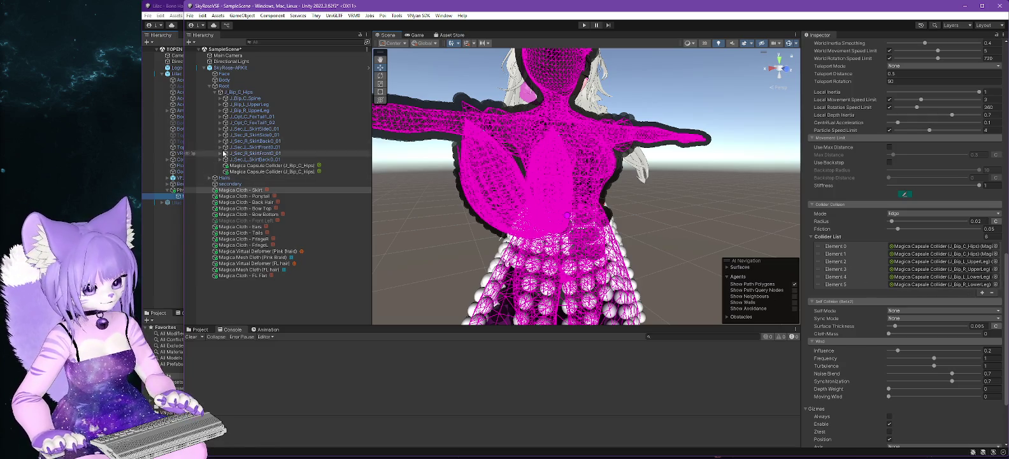
pyautogui.click(220, 99)
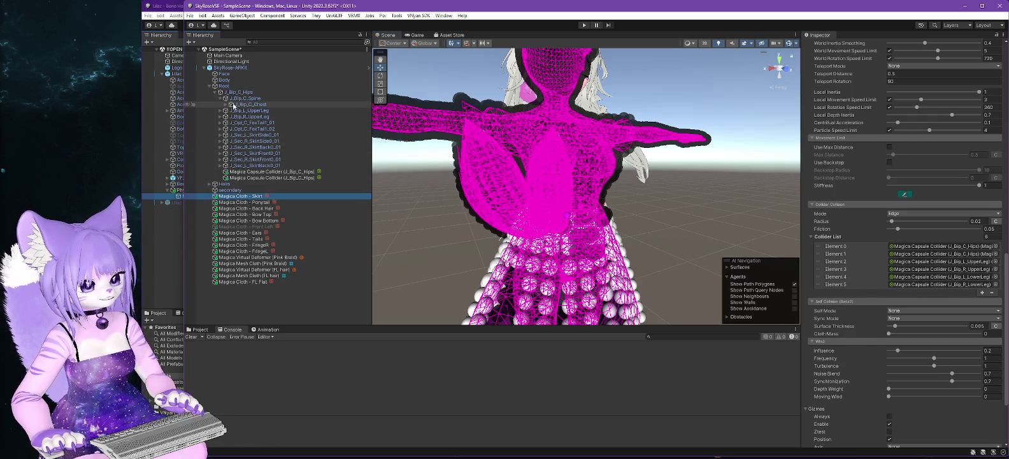
pyautogui.click(225, 104)
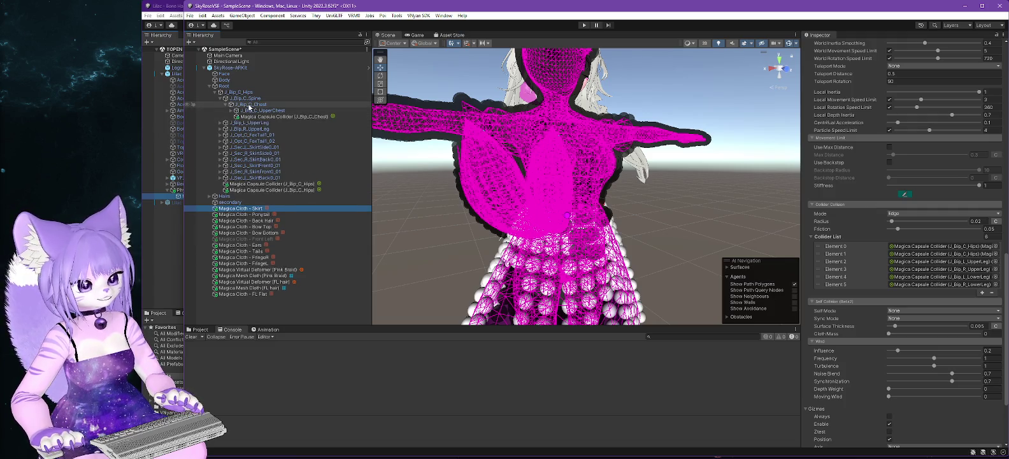
pyautogui.click(285, 116)
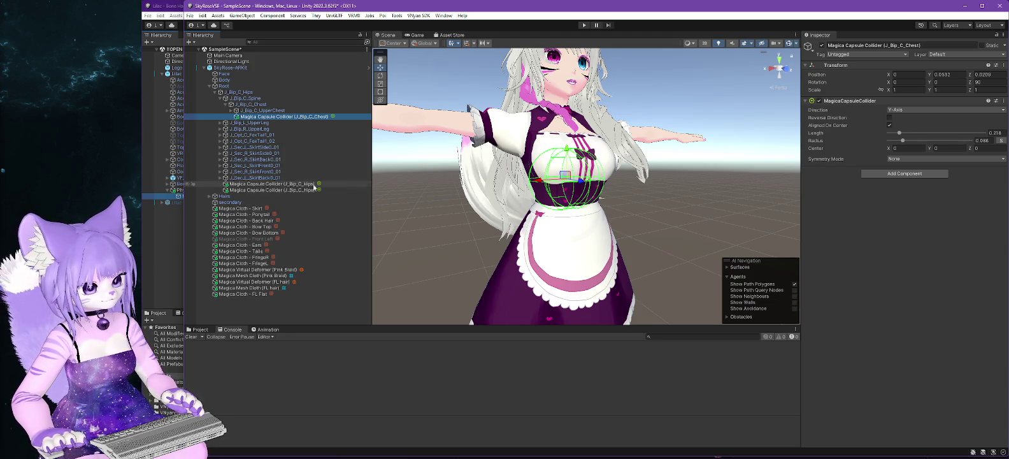
# Select both hips capsule colliders and the left upper leg collider together.
pyautogui.keyDown('ctrl'); pyautogui.click(303, 184); pyautogui.keyUp('ctrl')
pyautogui.keyDown('ctrl'); pyautogui.click(293, 190); pyautogui.keyUp('ctrl')
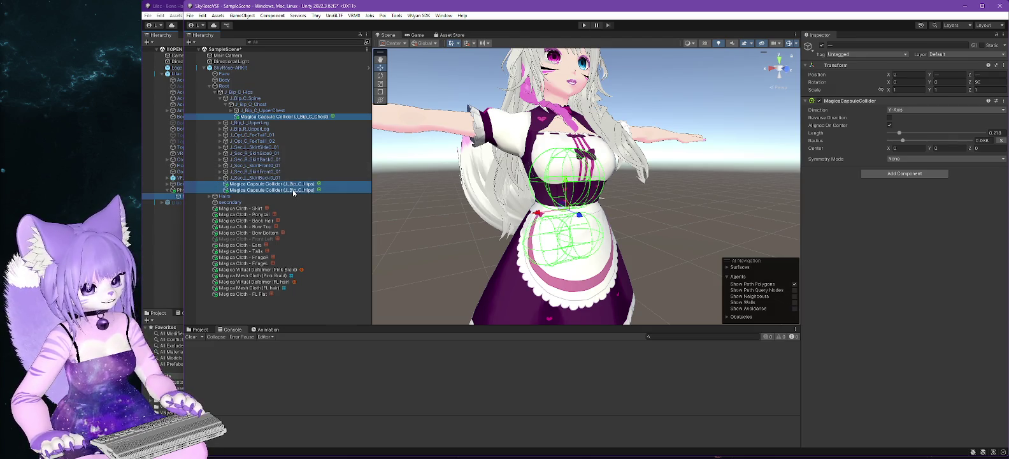
pyautogui.click(220, 122)
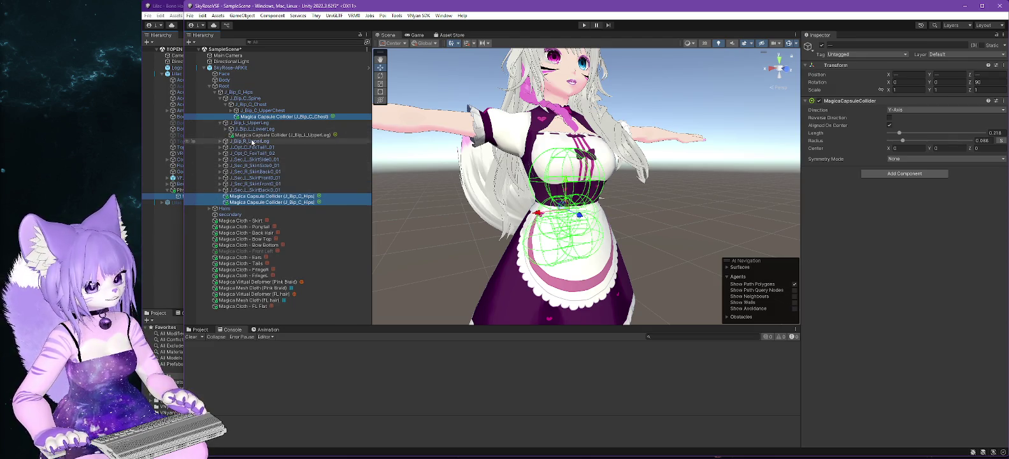
pyautogui.keyDown('ctrl'); pyautogui.click(258, 135); pyautogui.keyUp('ctrl')
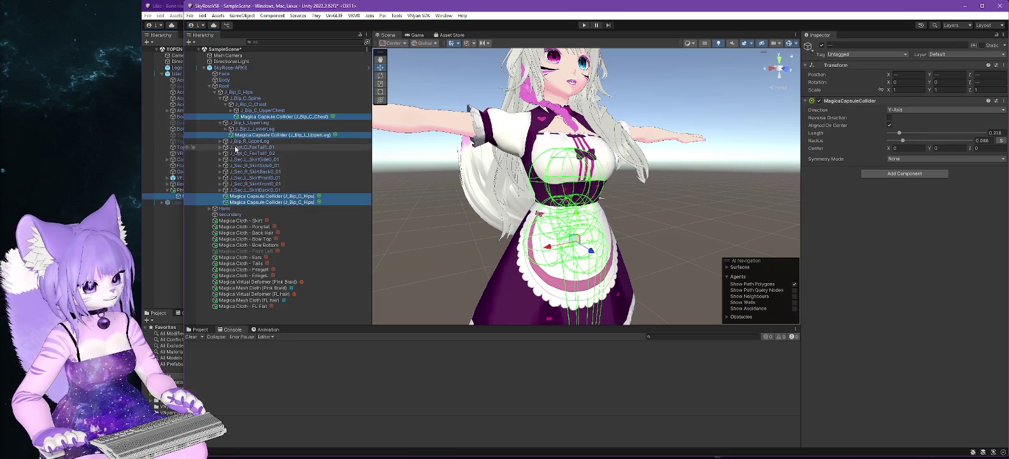
# Add the four upper chest capsule colliders to the preview, then clear selection and view the front.
pyautogui.click(231, 110)
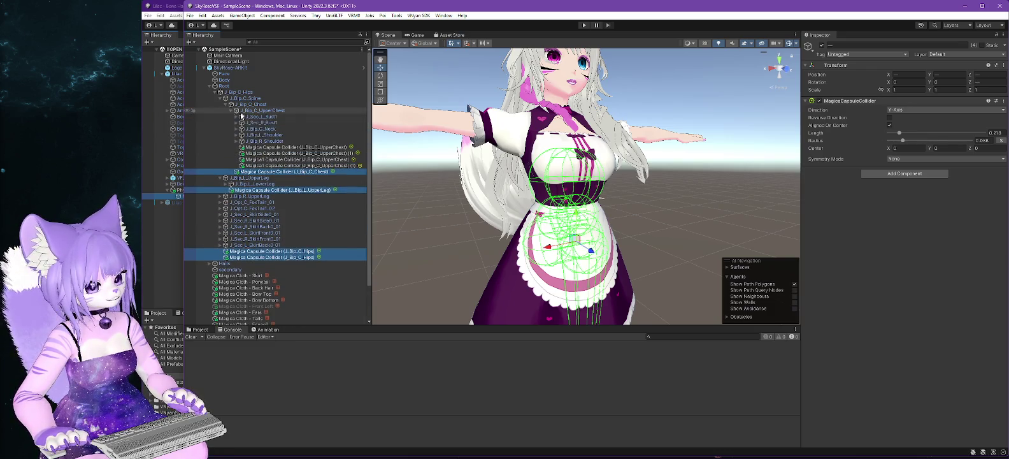
pyautogui.keyDown('ctrl'); pyautogui.click(315, 147); pyautogui.keyUp('ctrl')
pyautogui.keyDown('ctrl'); pyautogui.click(318, 153); pyautogui.keyUp('ctrl')
pyautogui.keyDown('ctrl'); pyautogui.click(322, 159); pyautogui.keyUp('ctrl')
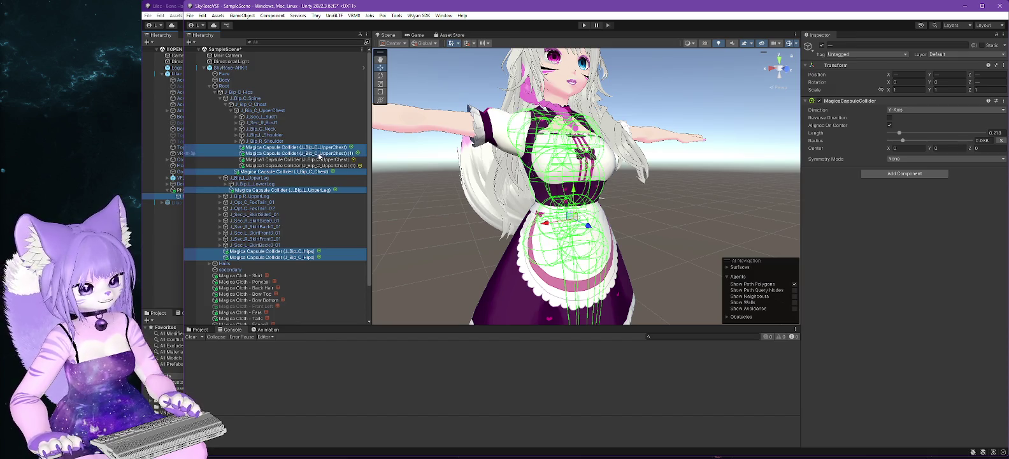
pyautogui.keyDown('ctrl'); pyautogui.click(326, 165); pyautogui.keyUp('ctrl')
pyautogui.click(466, 228)
pyautogui.moveTo(725, 224); pyautogui.dragTo(658, 241)
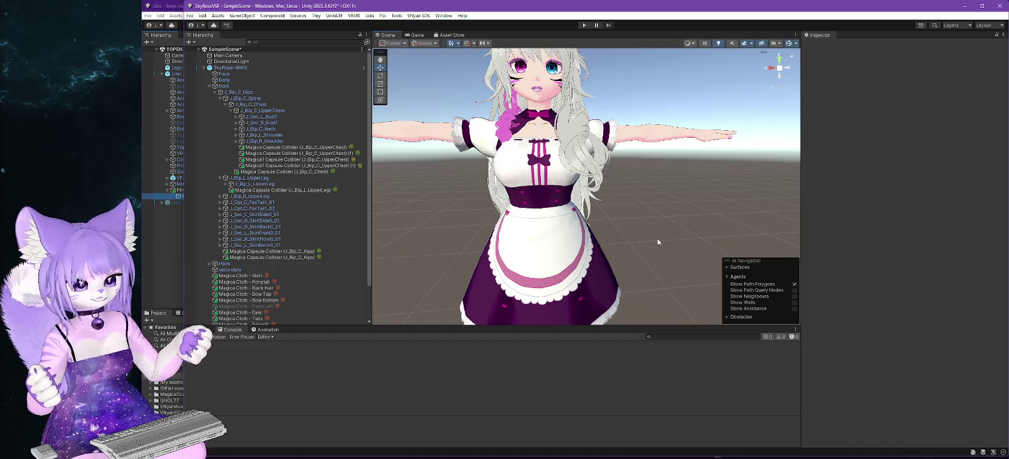
pyautogui.moveTo(455, 257)
pyautogui.mouseDown()
pyautogui.moveTo(633, 248)
pyautogui.moveTo(596, 253)
pyautogui.mouseUp()
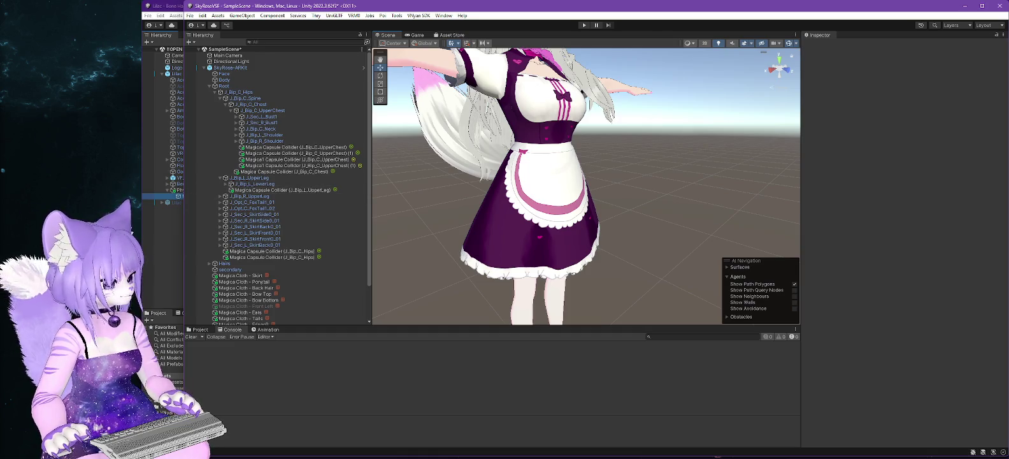
pyautogui.hotkey('alt', 'Tab')
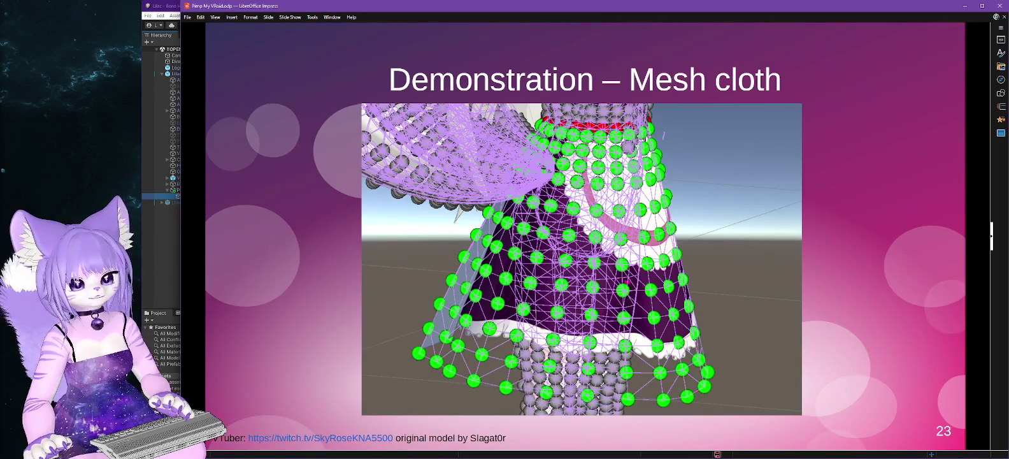
# Advance to the 'Demonstration – Mesh hair' slide and return to Unity centred on the deer avatar.
pyautogui.press('pagedown')
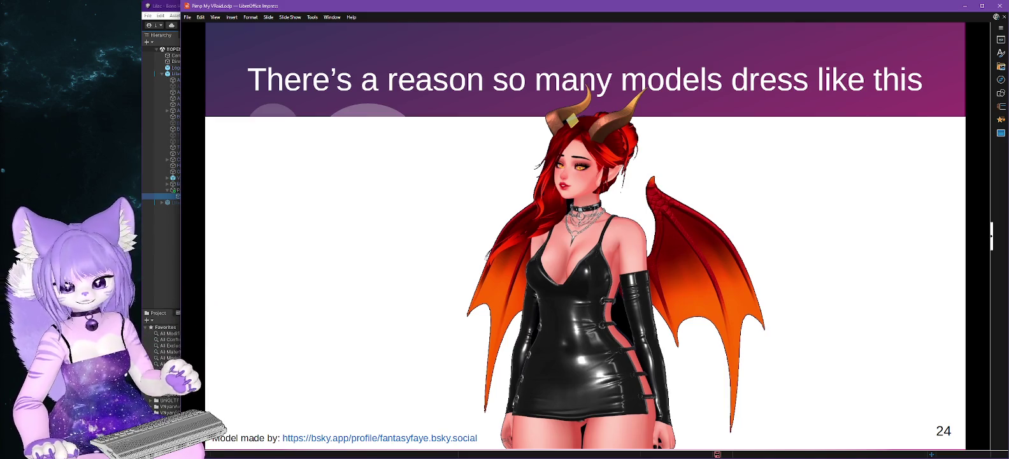
pyautogui.press('pagedown')
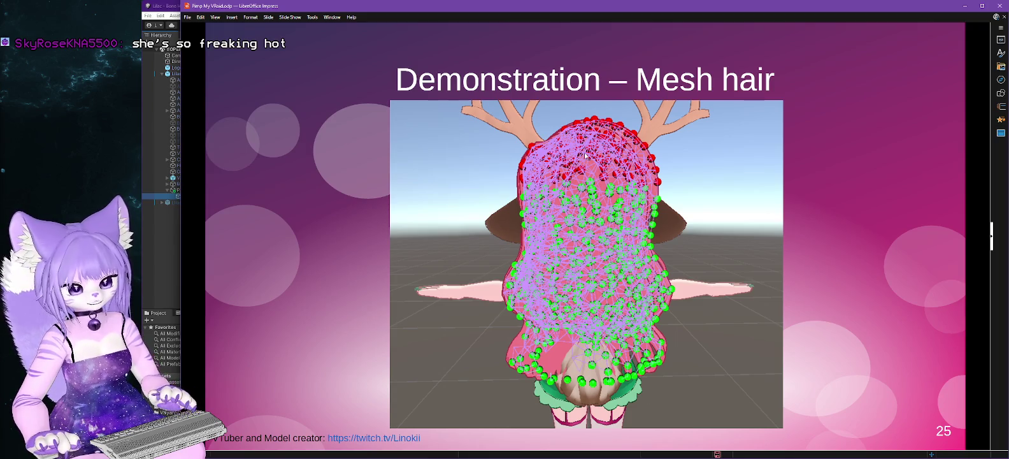
pyautogui.hotkey('alt', 'Tab')
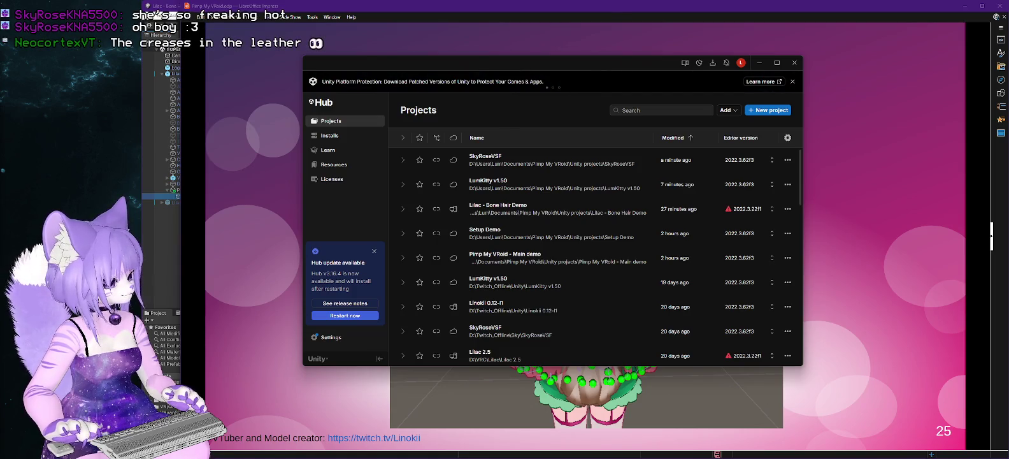
pyautogui.hotkey('alt', 'Tab')
pyautogui.moveTo(561, 211); pyautogui.dragTo(669, 210)
pyautogui.moveTo(624, 166); pyautogui.dragTo(350, 167)
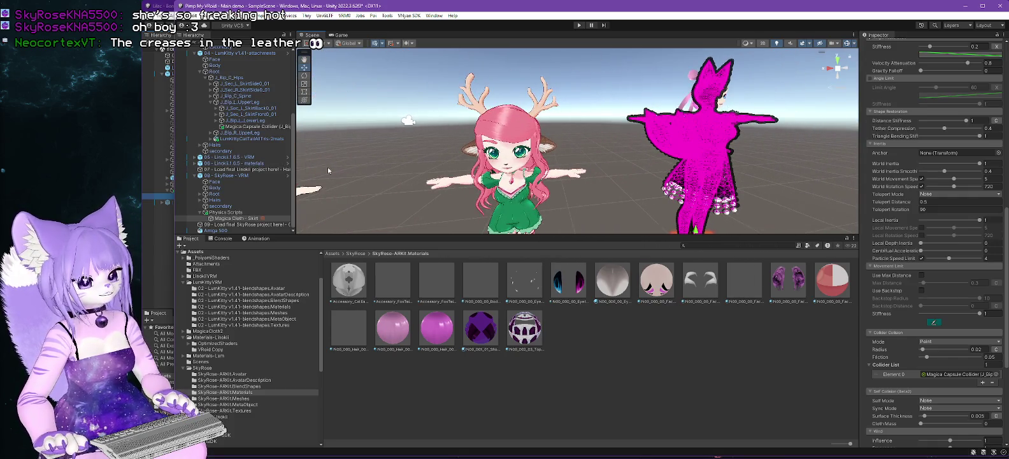
# Frame the skirt collider, move close to the pink-haired deer avatar and enlarge the Scene view.
pyautogui.press('f')
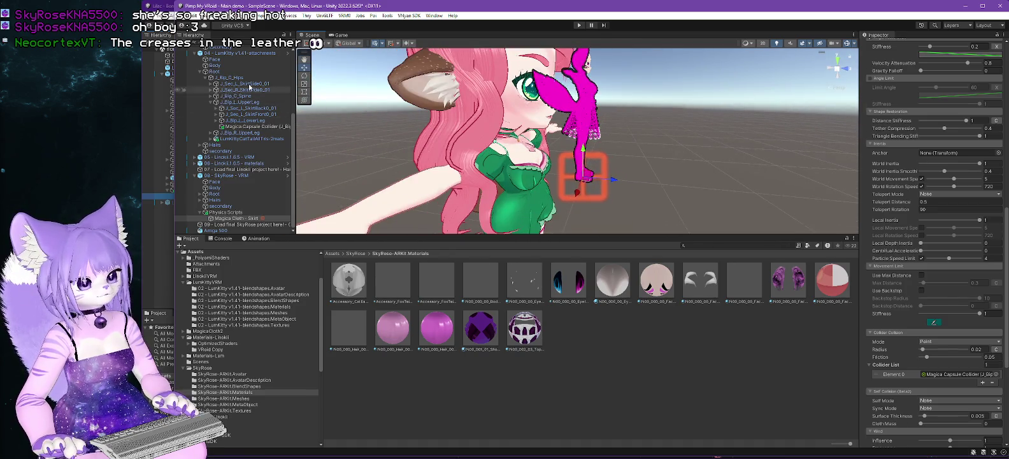
pyautogui.scroll(-5, 500, 140)
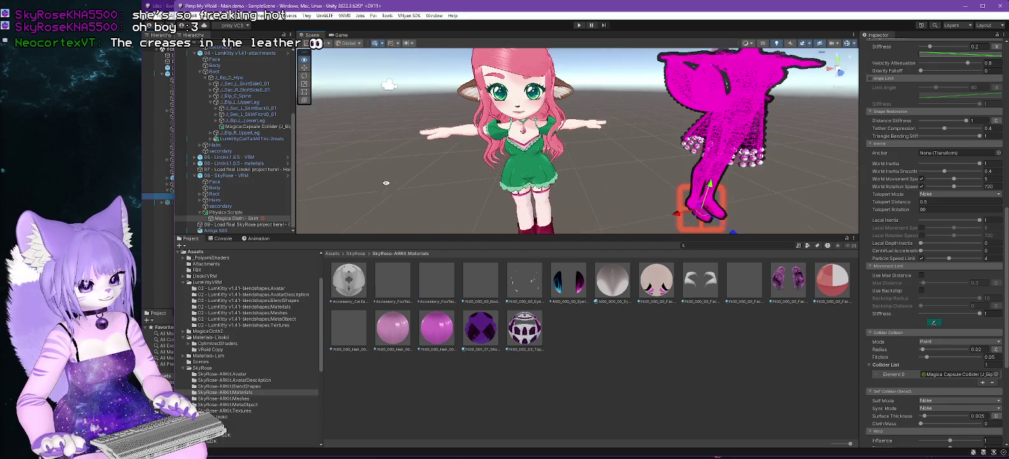
pyautogui.moveTo(500, 140)
pyautogui.mouseDown()
pyautogui.moveTo(580, 139)
pyautogui.moveTo(566, 136)
pyautogui.mouseUp()
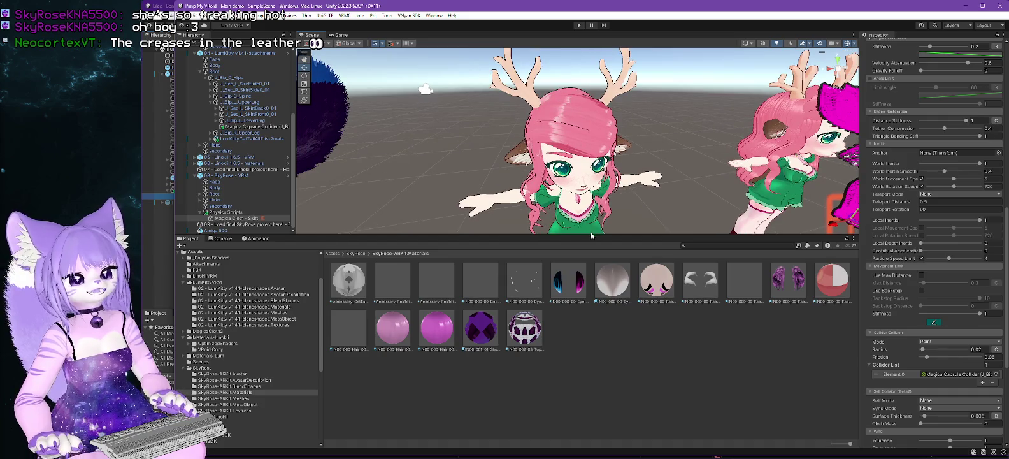
pyautogui.moveTo(591, 237); pyautogui.dragTo(591, 251)
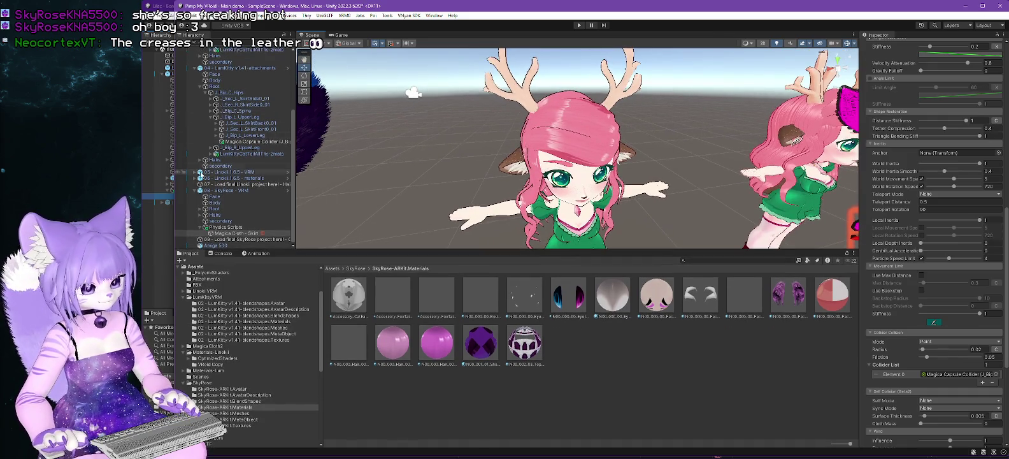
# Collapse the LumKitty materials and attachments groups in the Hierarchy.
pyautogui.scroll(5, 203, 159)
pyautogui.click(194, 80)
pyautogui.click(194, 86)
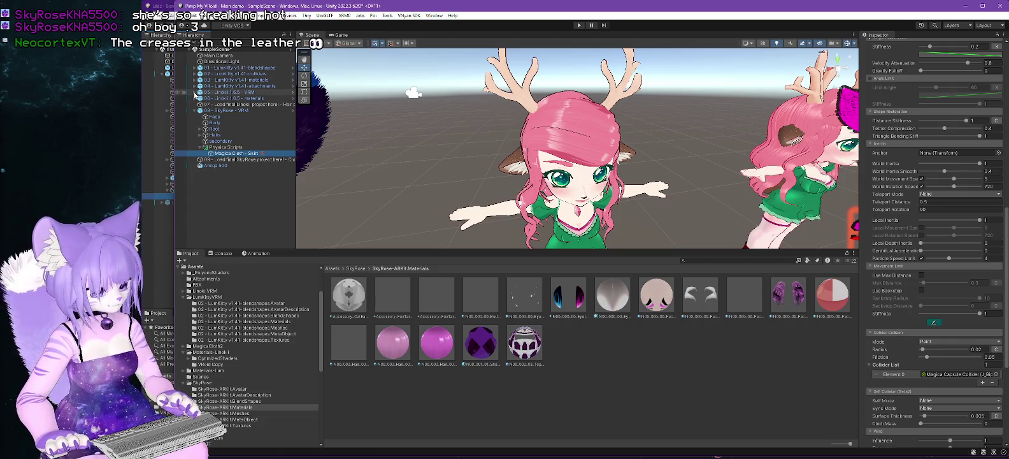
# Expand 05 - Linoki VRM > Hairs and browse the hair meshes from Hair001 down.
pyautogui.click(195, 91)
pyautogui.click(215, 116)
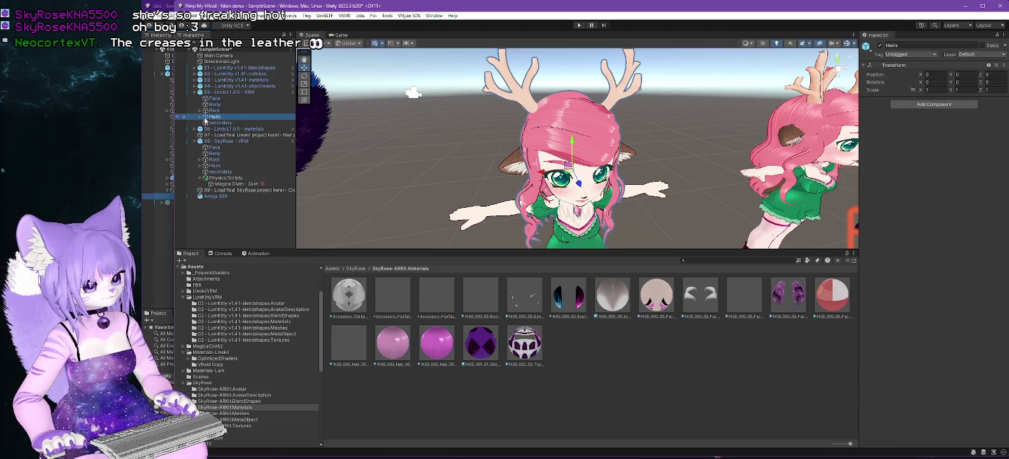
pyautogui.click(199, 117)
pyautogui.press('Down')
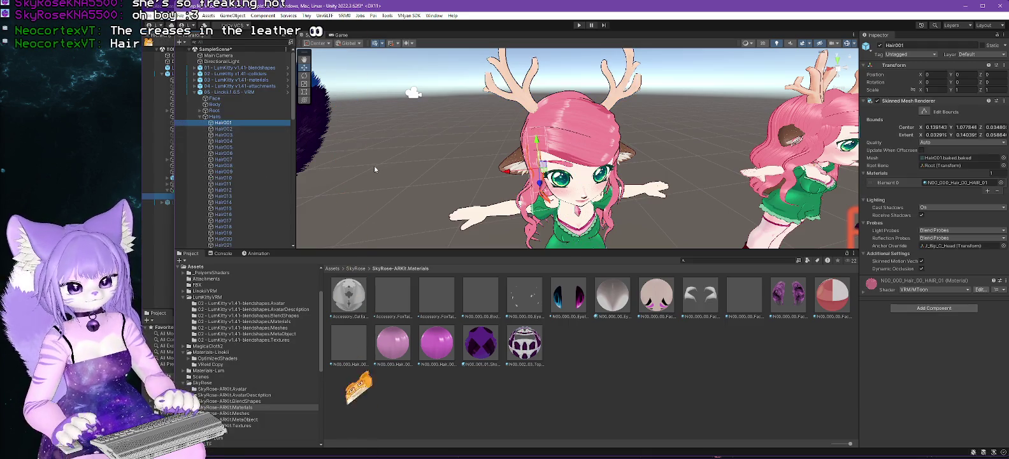
pyautogui.press('Down')
pyautogui.press('Down')
pyautogui.press('Down')
pyautogui.press('Down')
pyautogui.press('Down')
pyautogui.press('Down')
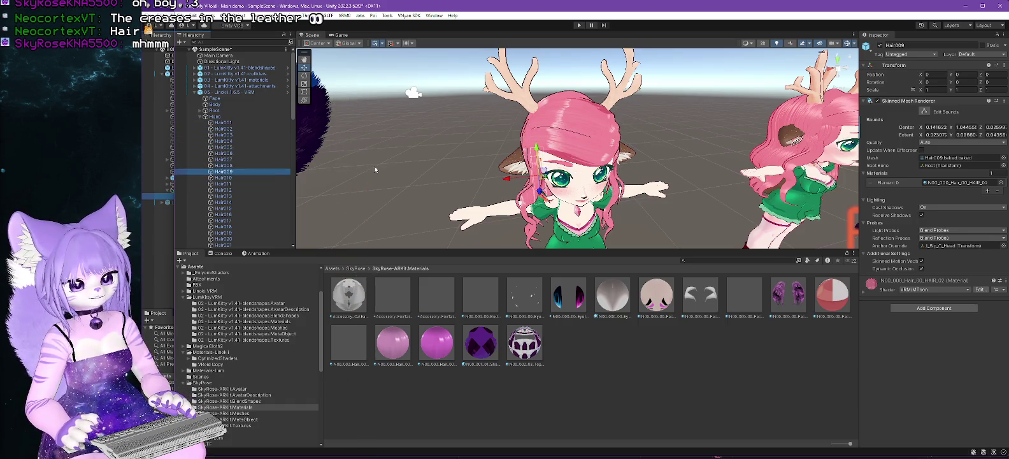
pyautogui.press('Down')
pyautogui.press('Down')
pyautogui.press('Down')
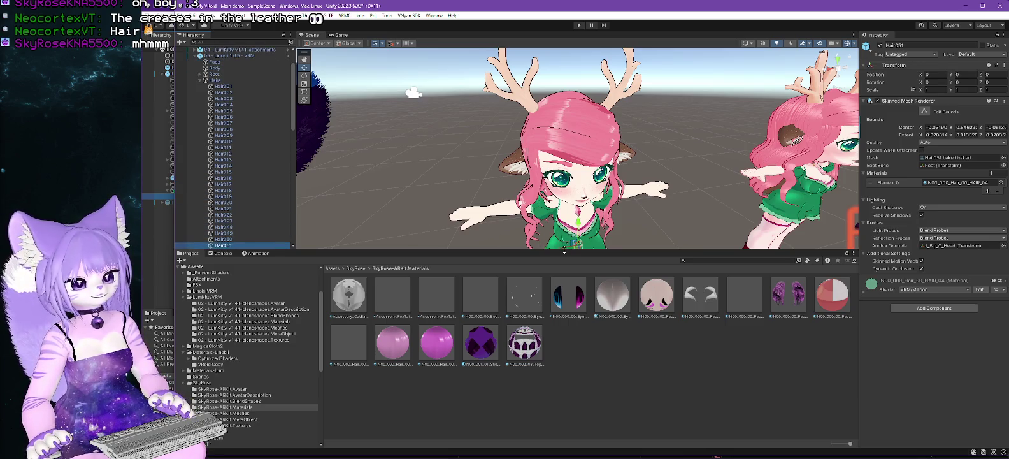
pyautogui.moveTo(564, 251); pyautogui.dragTo(564, 282)
pyautogui.moveTo(440, 184)
pyautogui.mouseDown()
pyautogui.moveTo(503, 162)
pyautogui.moveTo(435, 168)
pyautogui.mouseUp()
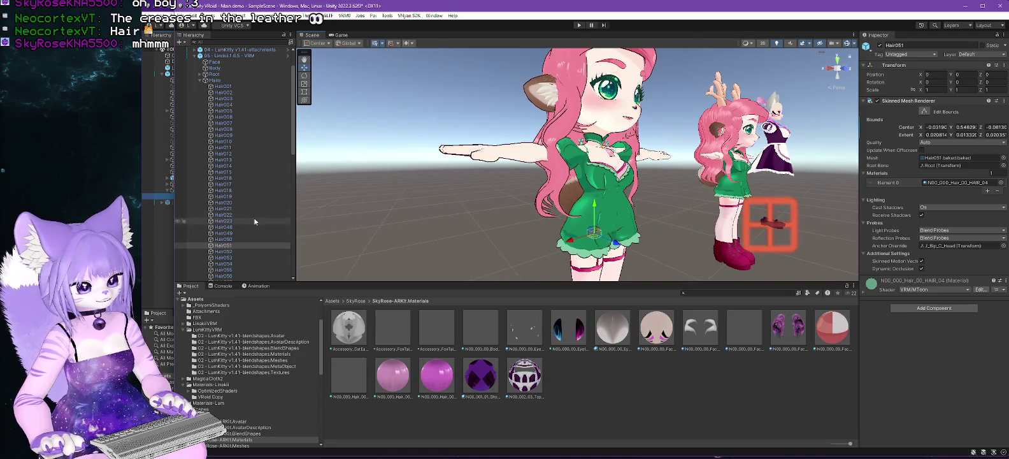
# Select hair meshes Hair001 through Hair010 together.
pyautogui.click(229, 240)
pyautogui.press('Up')
pyautogui.press('Up')
pyautogui.press('Up')
pyautogui.press('Up')
pyautogui.press('Up')
pyautogui.press('Up')
pyautogui.press('Up')
pyautogui.press('Up')
pyautogui.press('Up')
pyautogui.press('Up')
pyautogui.hotkey('shift', 'Up')
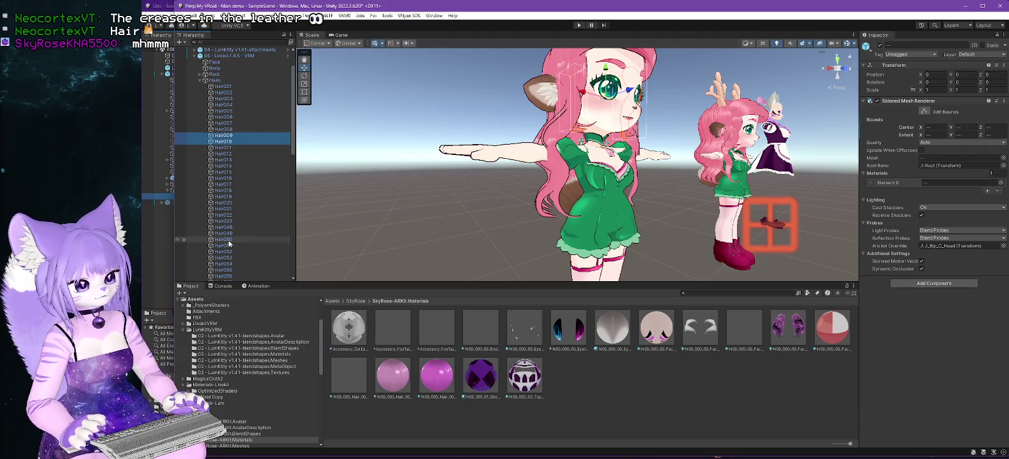
pyautogui.hotkey('shift', 'Up')
pyautogui.hotkey('shift', 'Up')
pyautogui.hotkey('shift', 'Up')
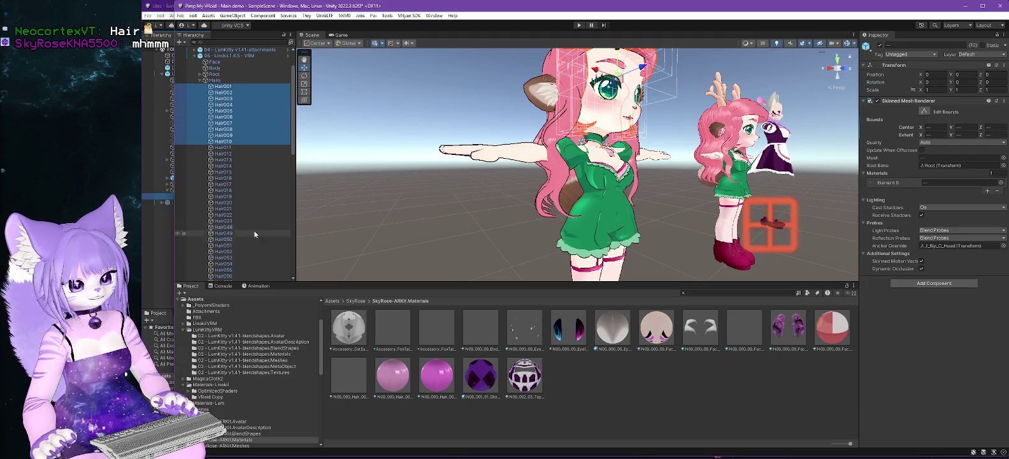
pyautogui.moveTo(382, 159)
pyautogui.mouseDown()
pyautogui.moveTo(351, 128)
pyautogui.moveTo(335, 195)
pyautogui.moveTo(342, 157)
pyautogui.mouseUp()
pyautogui.click(223, 148)
pyautogui.scroll(-10, 339, 154)
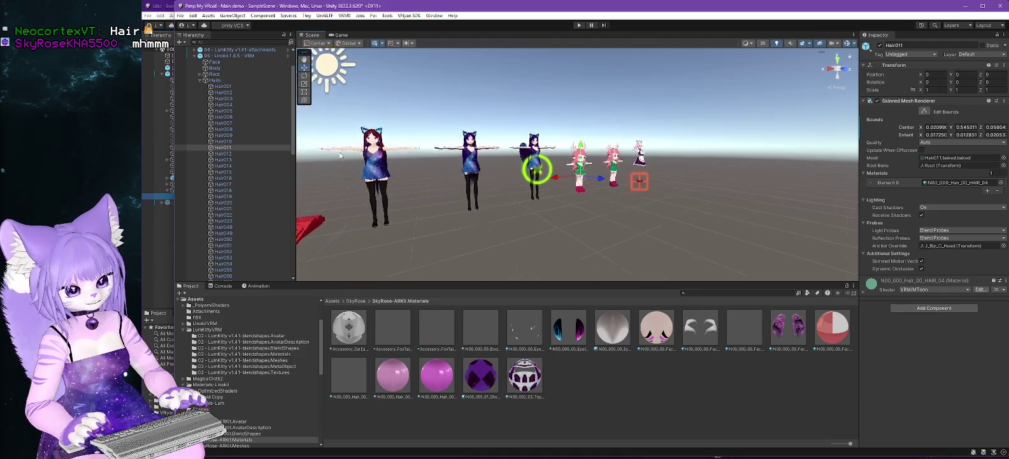
pyautogui.press('f')
pyautogui.moveTo(339, 155); pyautogui.dragTo(447, 162)
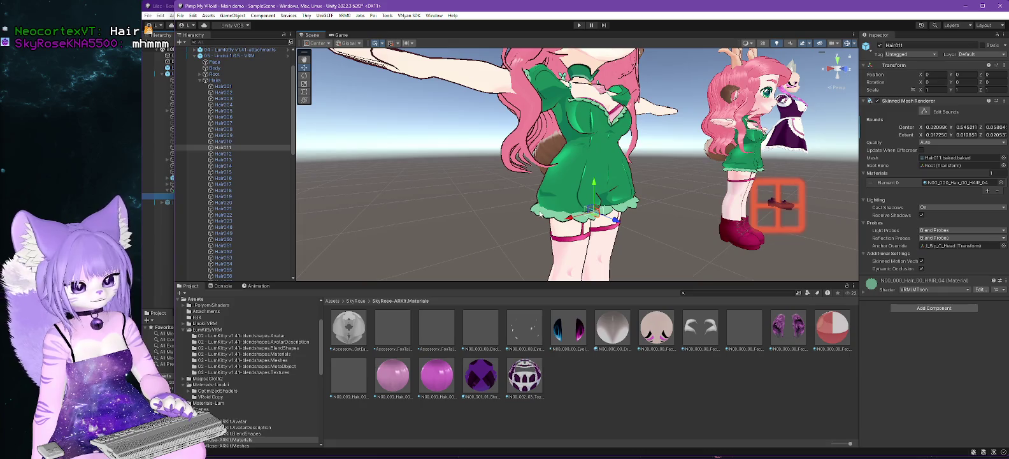
pyautogui.click(229, 165)
pyautogui.click(227, 172)
pyautogui.click(224, 178)
pyautogui.click(222, 184)
pyautogui.moveTo(446, 251)
pyautogui.mouseDown()
pyautogui.moveTo(476, 254)
pyautogui.moveTo(380, 244)
pyautogui.mouseUp()
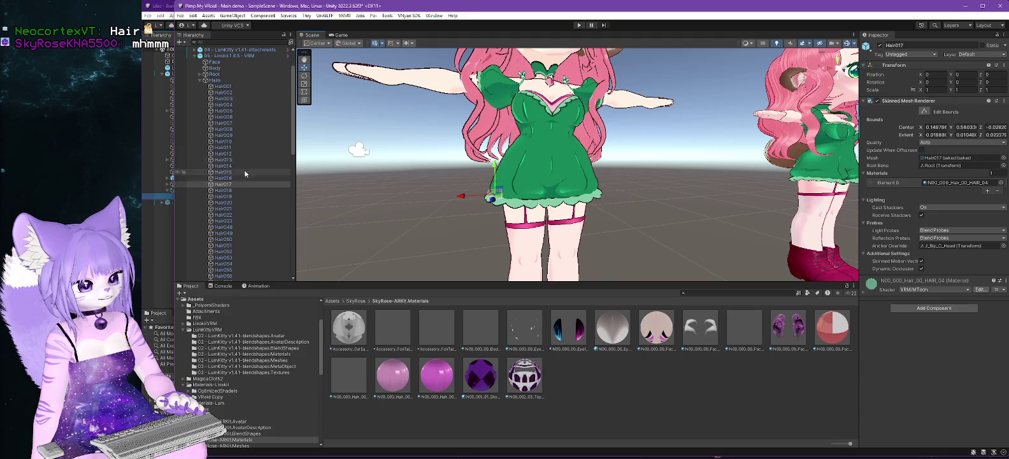
pyautogui.click(223, 87)
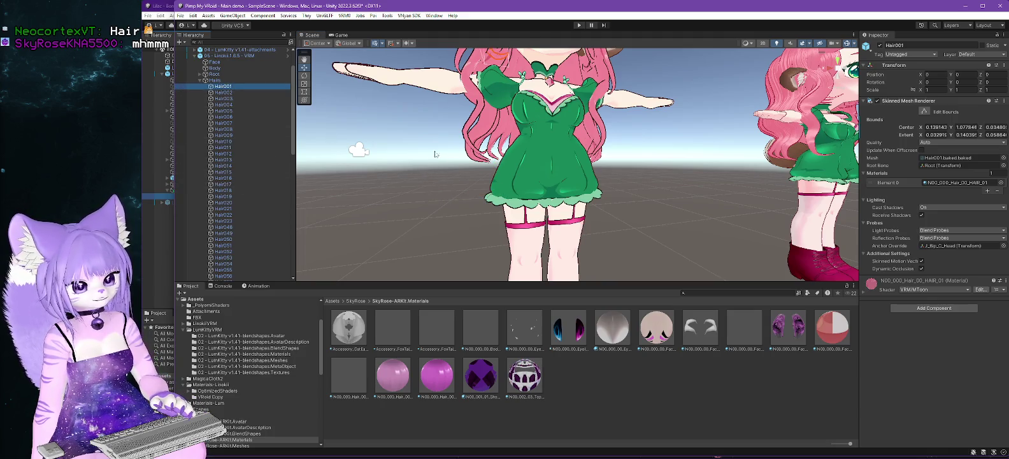
pyautogui.press('f')
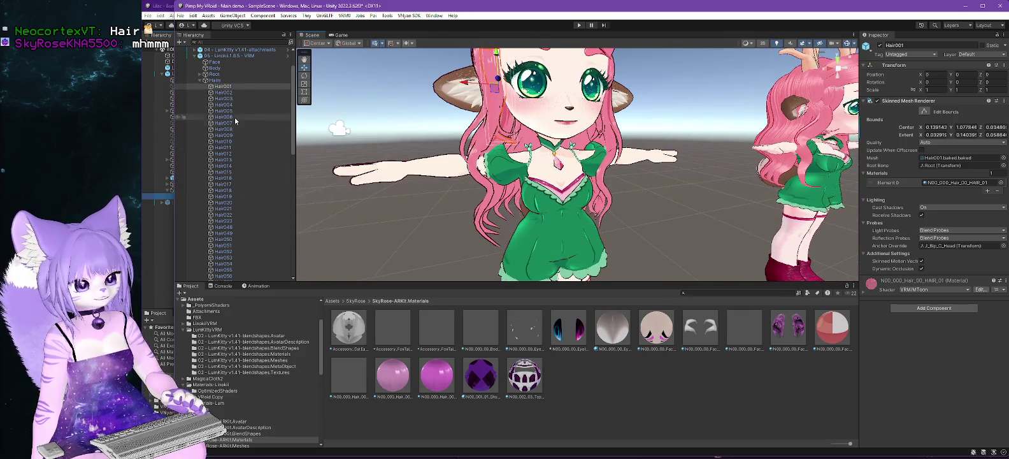
pyautogui.click(224, 87)
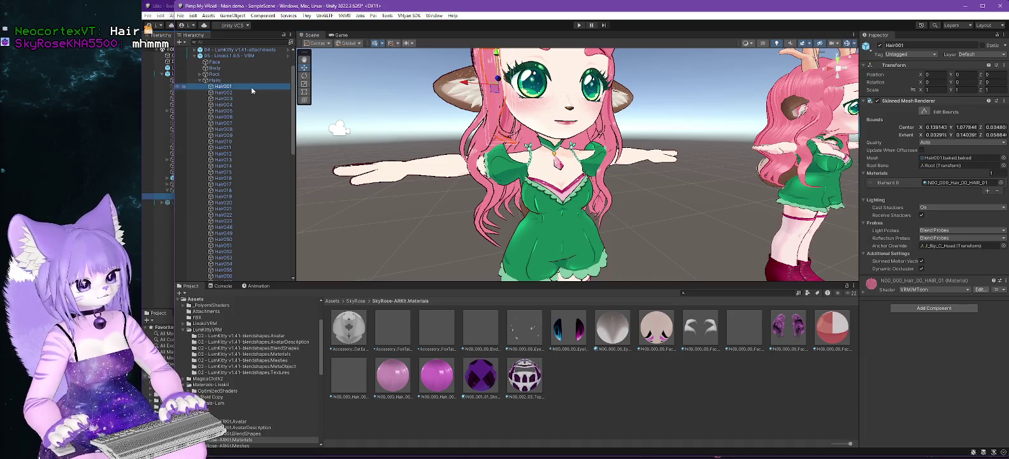
pyautogui.click(225, 142)
pyautogui.click(226, 147)
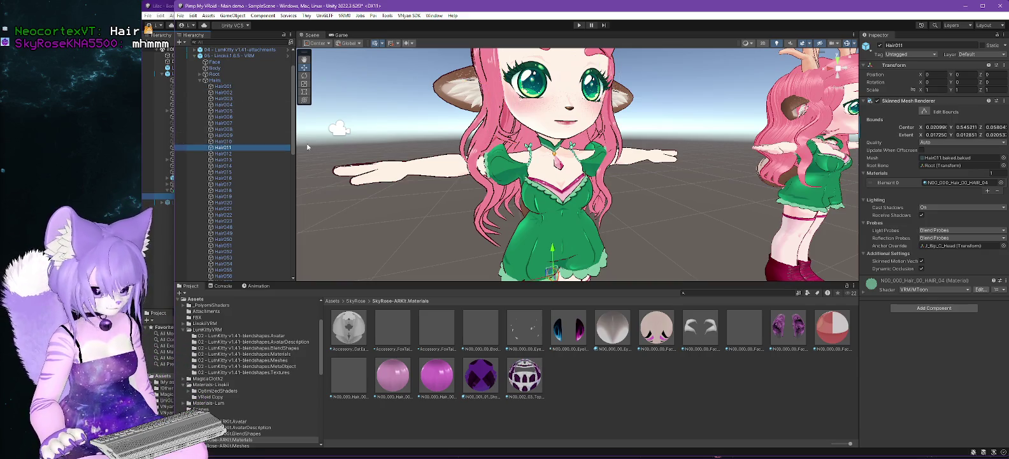
pyautogui.moveTo(661, 253); pyautogui.dragTo(627, 172)
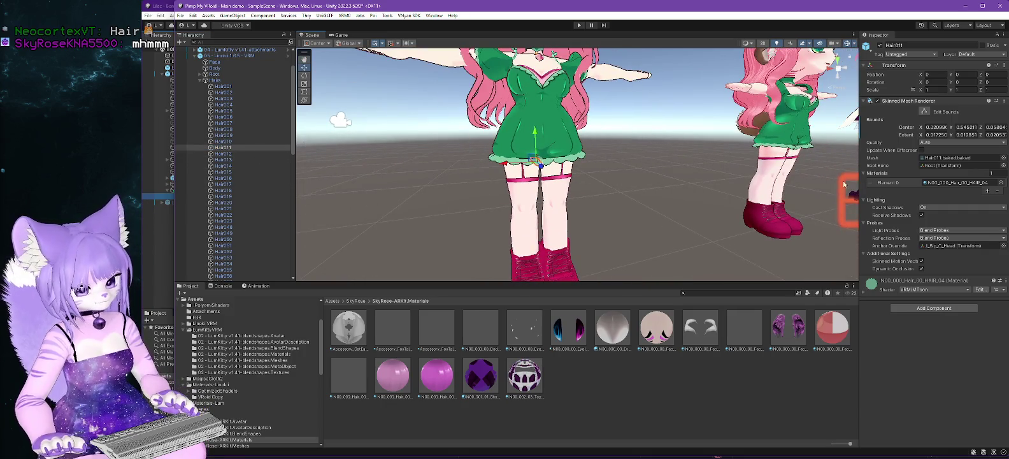
pyautogui.click(768, 187)
pyautogui.scroll(20, 252, 220)
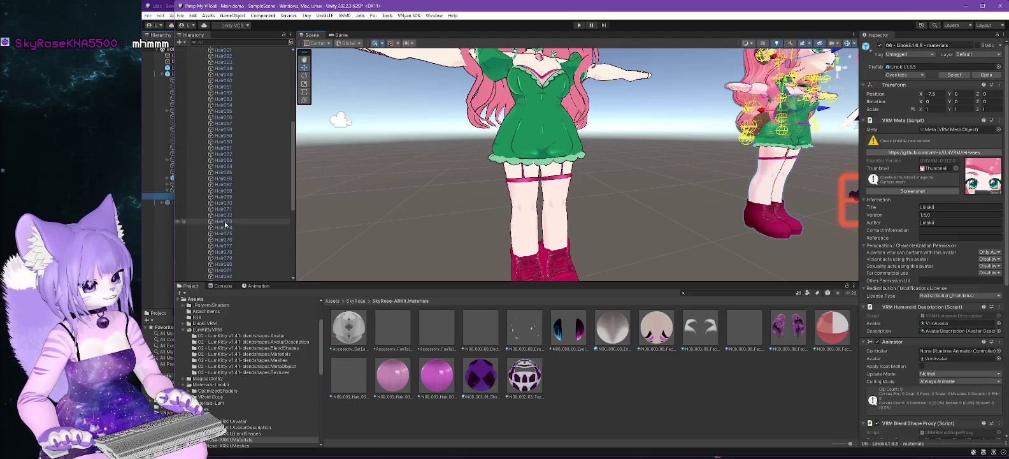
pyautogui.press('f')
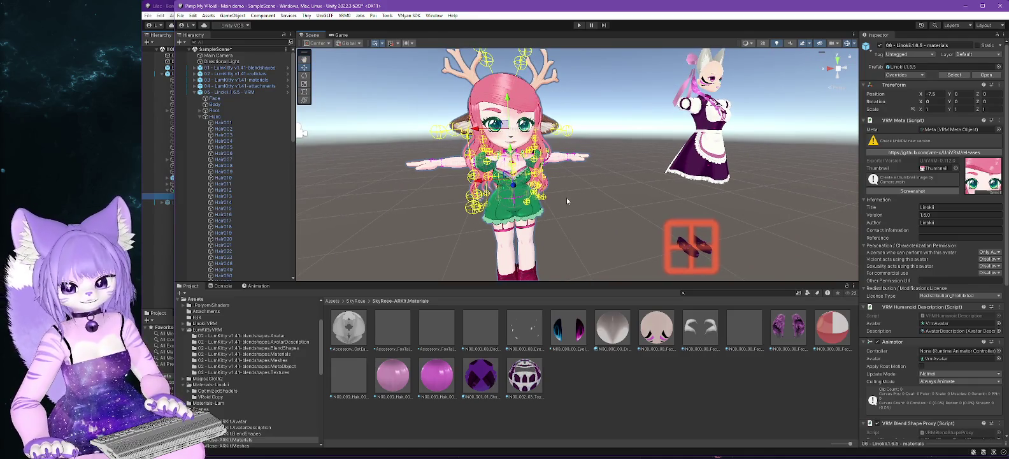
pyautogui.scroll(-5, 276, 215)
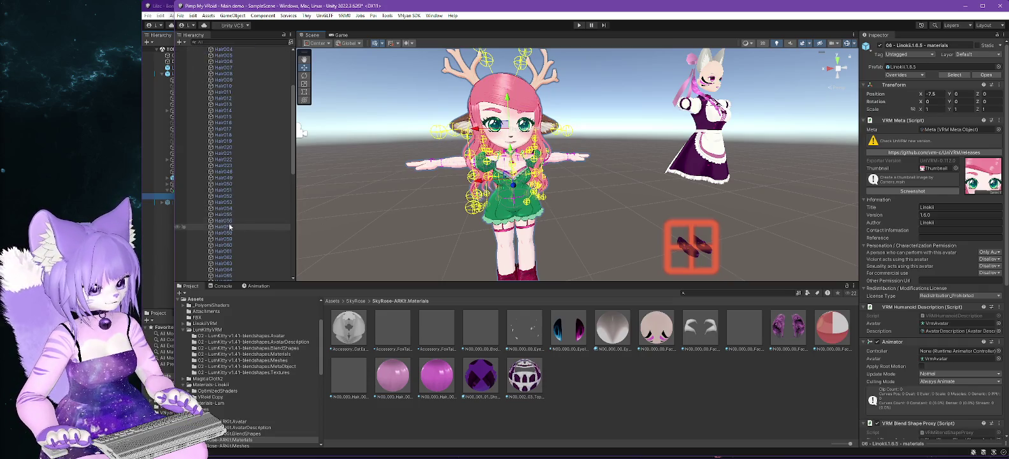
pyautogui.click(224, 215)
pyautogui.click(223, 190)
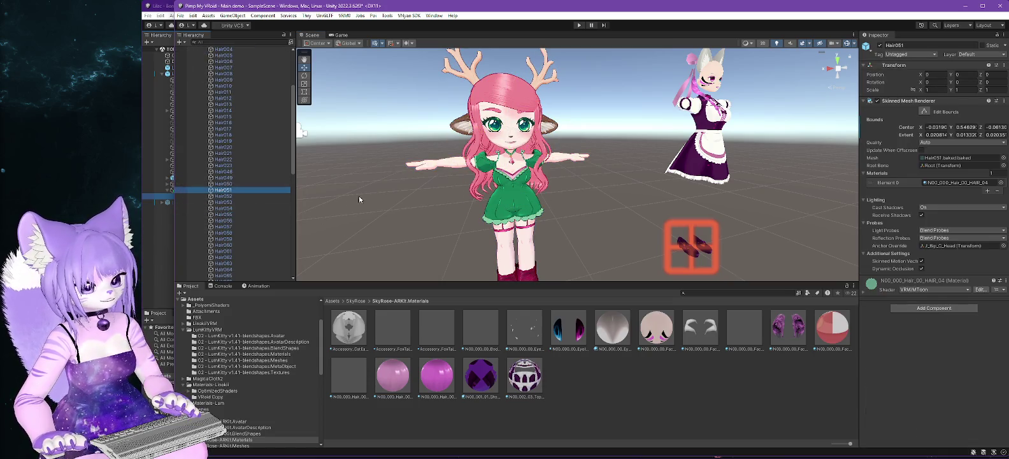
pyautogui.press('f')
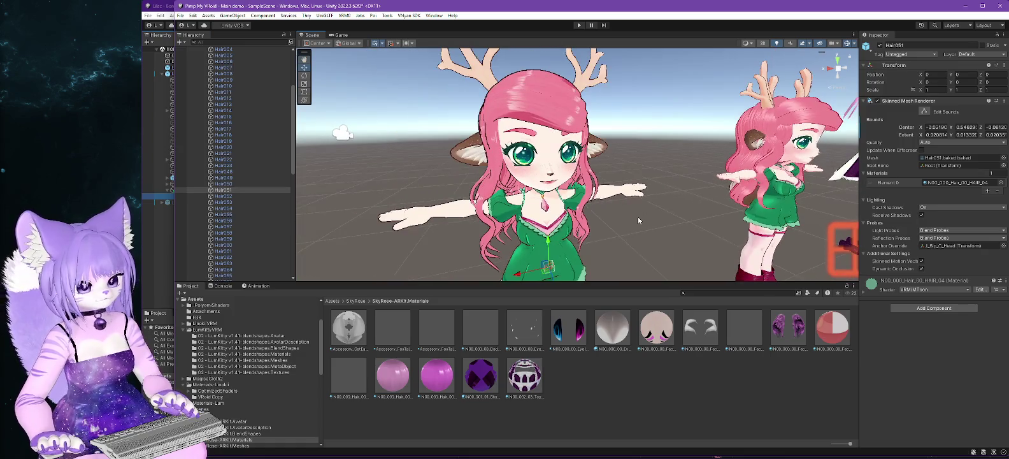
pyautogui.click(224, 202)
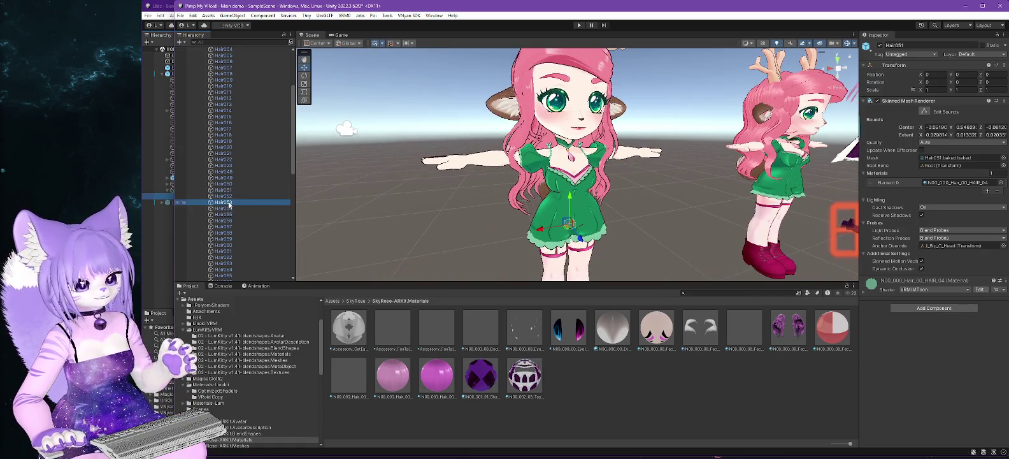
pyautogui.press('Down')
pyautogui.press('Down')
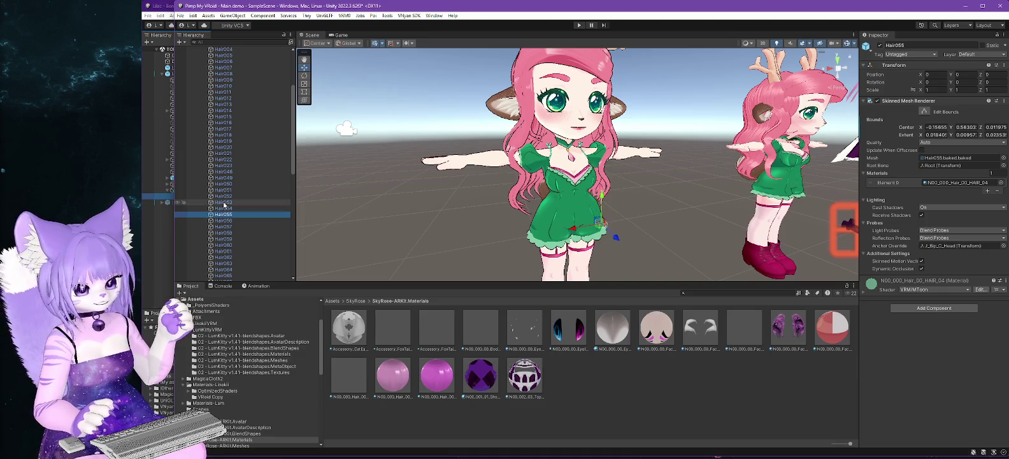
pyautogui.press('Down')
pyautogui.press('Down')
pyautogui.press('Down')
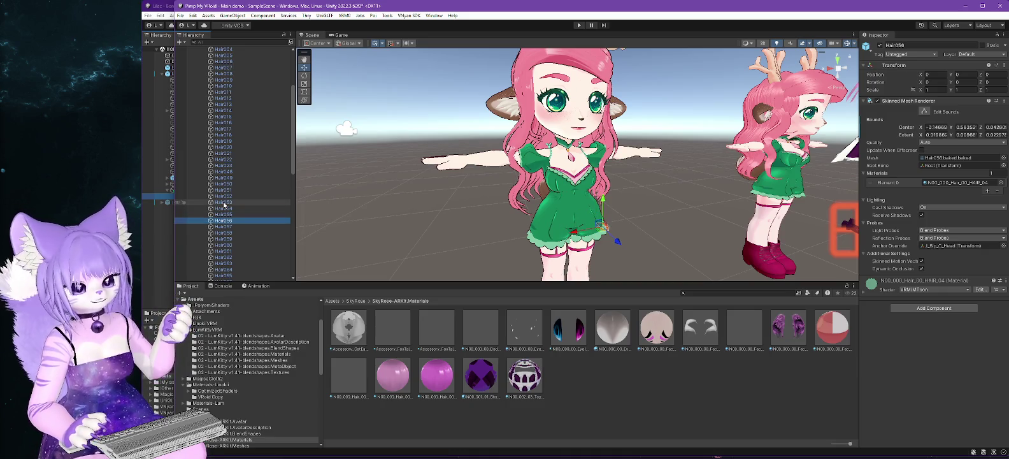
pyautogui.press('Down')
pyautogui.press('Down')
pyautogui.press('Down')
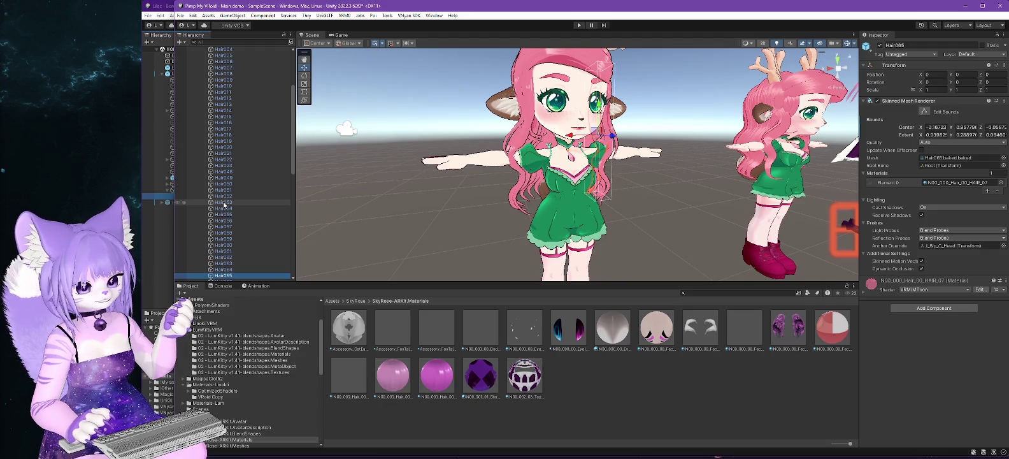
pyautogui.press('Down')
pyautogui.press('Up')
pyautogui.press('Up')
pyautogui.press('Up')
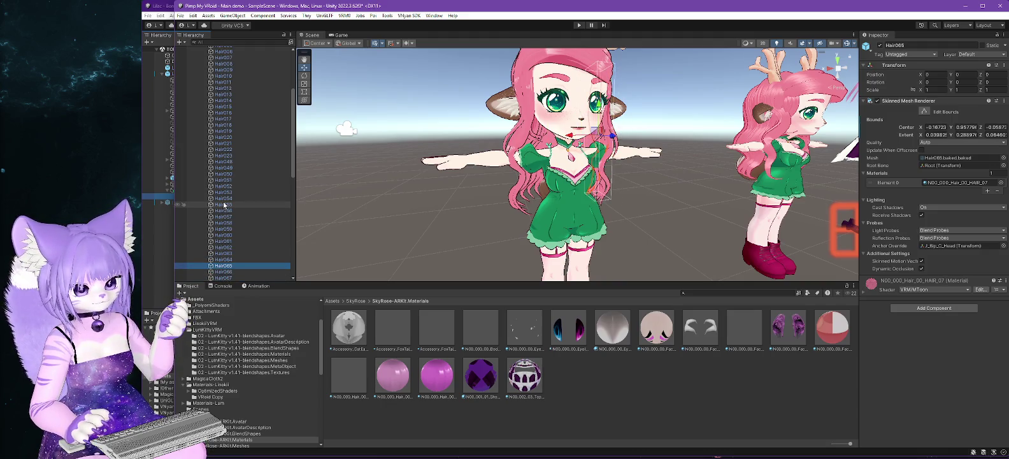
pyautogui.press('Up')
pyautogui.press('Up')
pyautogui.press('Up')
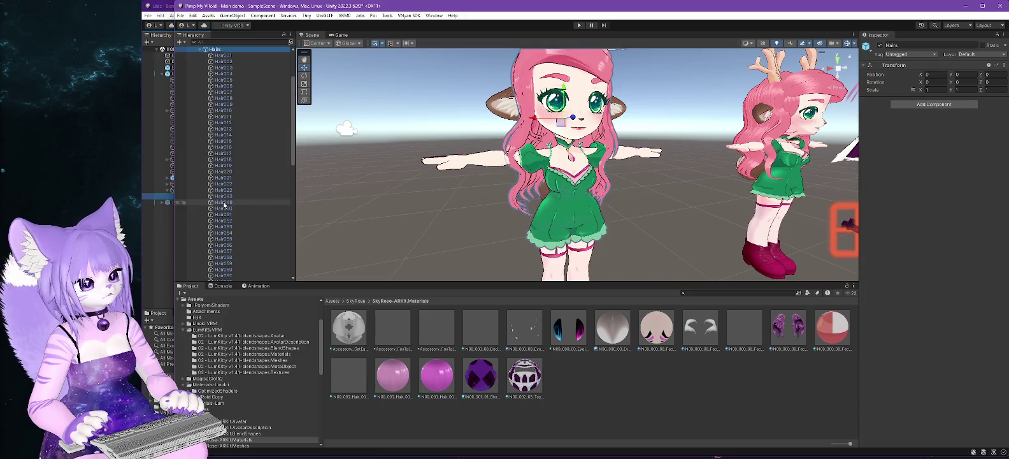
# Rename Hair001 to 'Hair001 - S' and Hair010 to 'Hair010 - F'.
pyautogui.press('F2')
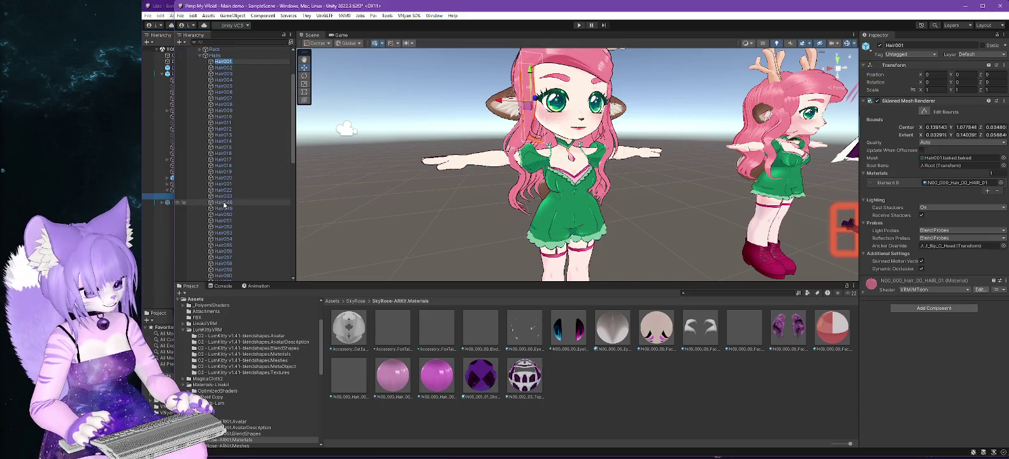
pyautogui.write('S')
pyautogui.press('Return')
pyautogui.press('Down')
pyautogui.press('Down')
pyautogui.press('Down')
pyautogui.press('Down')
pyautogui.press('Down')
pyautogui.press('Down')
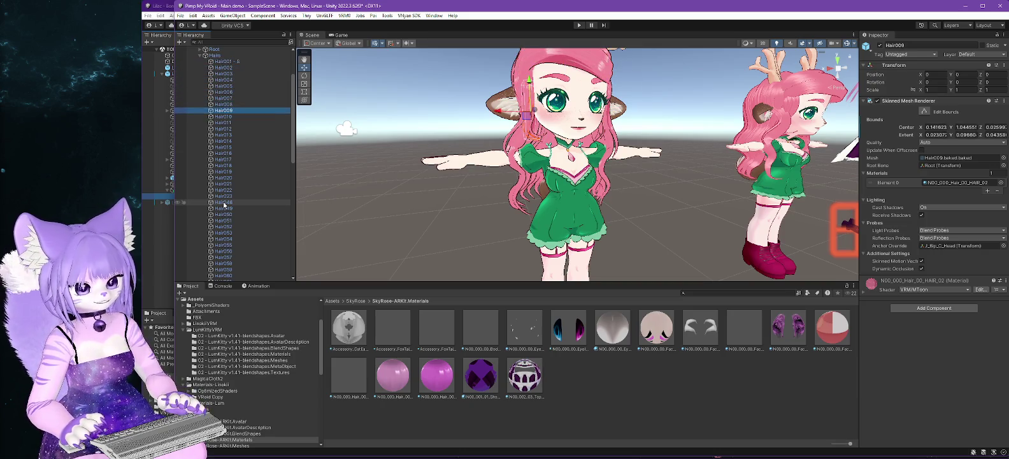
pyautogui.press('Up')
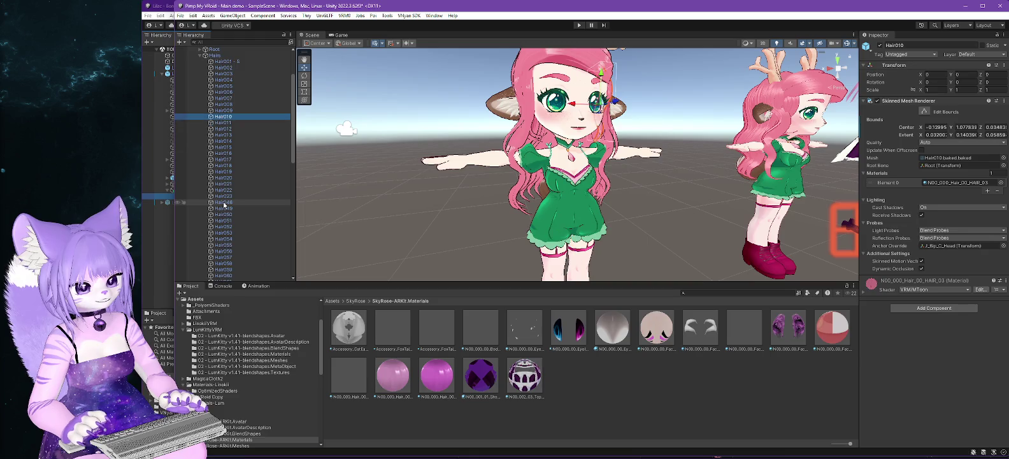
pyautogui.press('F2')
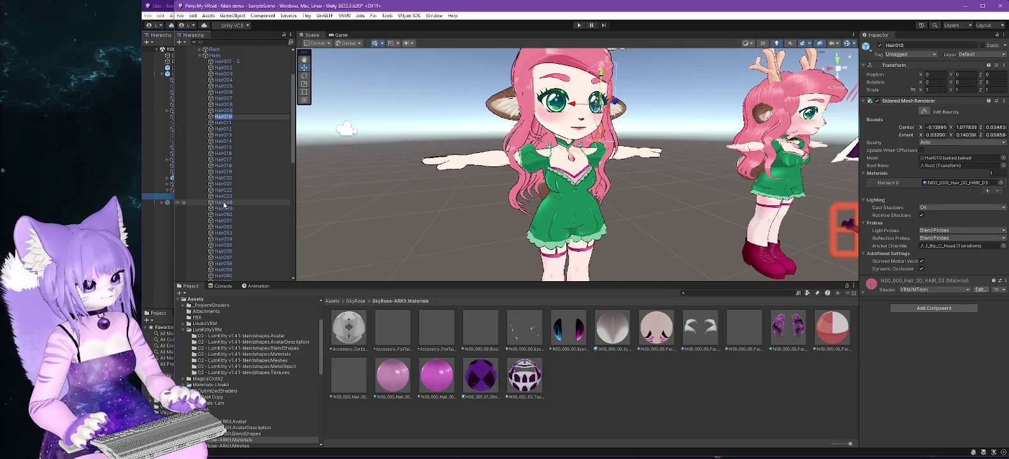
pyautogui.write('- F')
pyautogui.press('Return')
# Rename Hair011 to 'Hair011 - Ruffles S'.
pyautogui.press('Down')
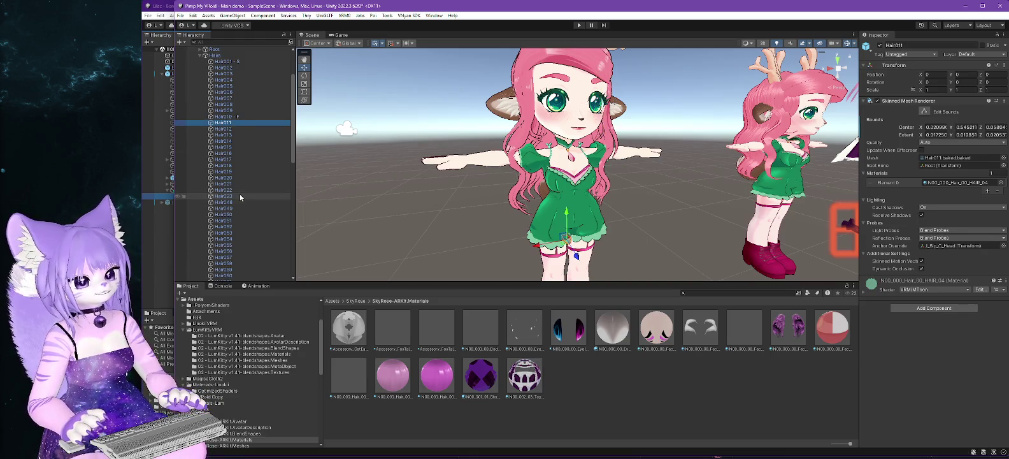
pyautogui.press('F2')
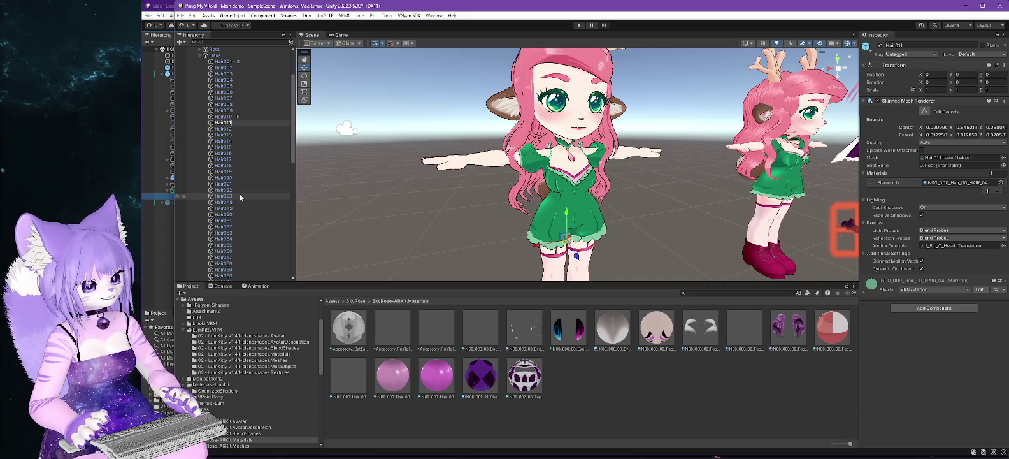
pyautogui.write('- Rufles S')
pyautogui.press('Return')
# Step down through the hair meshes from Hair050 to Hair059.
pyautogui.press('Down')
pyautogui.press('Down')
pyautogui.press('Down')
pyautogui.press('Down')
pyautogui.press('Down')
pyautogui.press('Down')
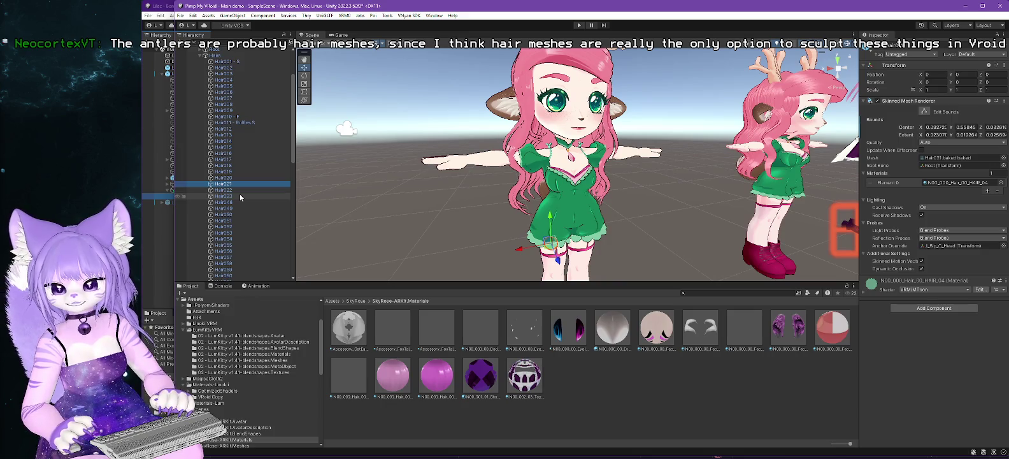
pyautogui.press('Down')
pyautogui.press('Down')
pyautogui.press('Down')
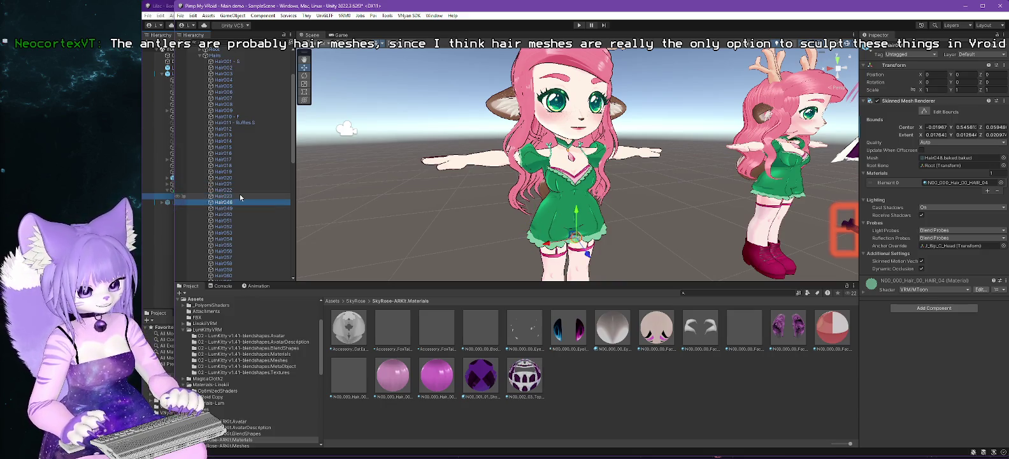
pyautogui.press('Down')
pyautogui.press('Down')
pyautogui.press('Down')
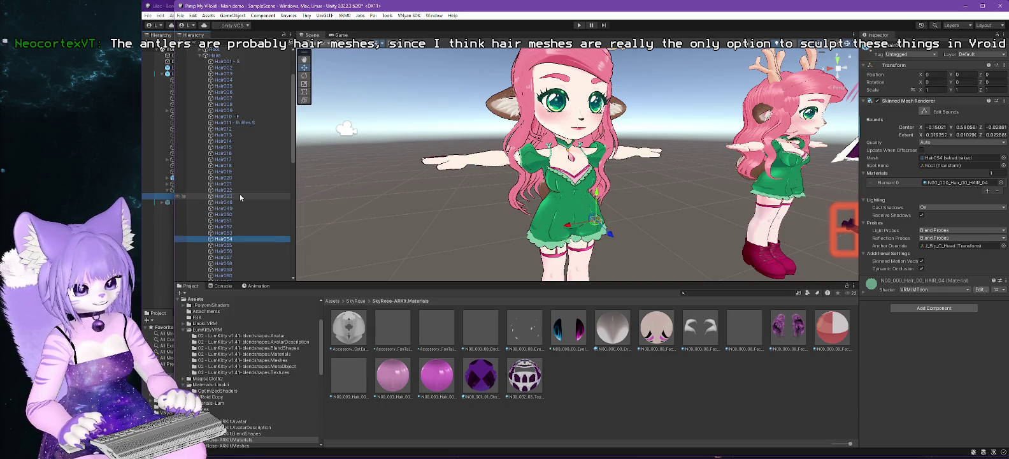
pyautogui.press('Down')
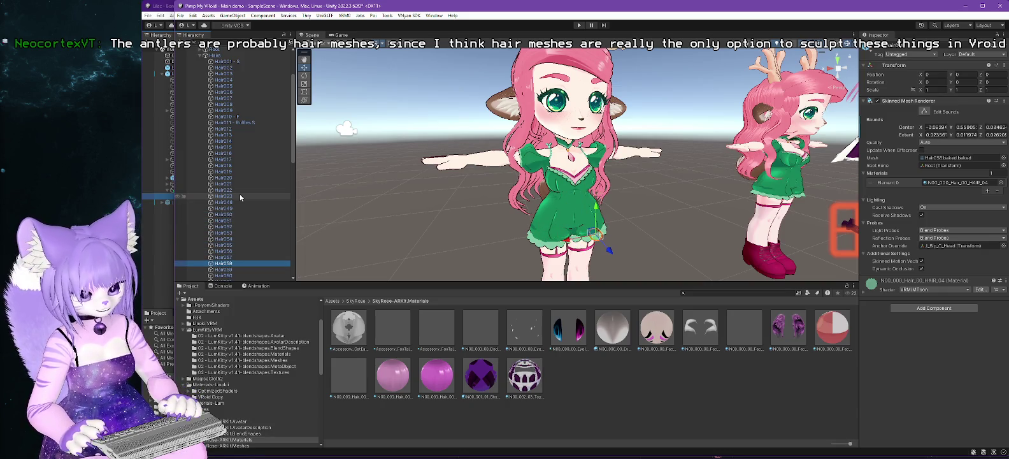
pyautogui.press('Down')
pyautogui.press('Down')
pyautogui.press('Down')
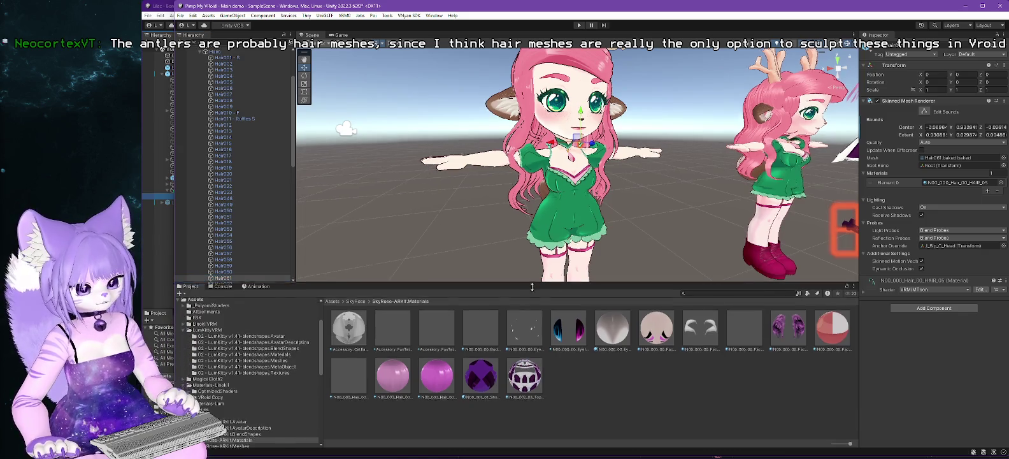
# Rename Hair064 to 'Hair064 - S'.
pyautogui.moveTo(555, 287); pyautogui.dragTo(505, 318)
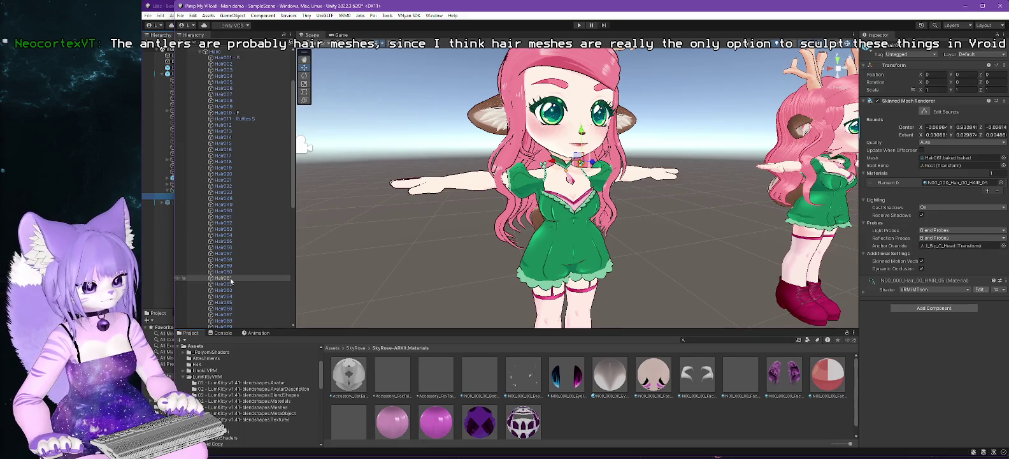
pyautogui.press('Down')
pyautogui.press('Down')
pyautogui.press('Down')
pyautogui.press('Up')
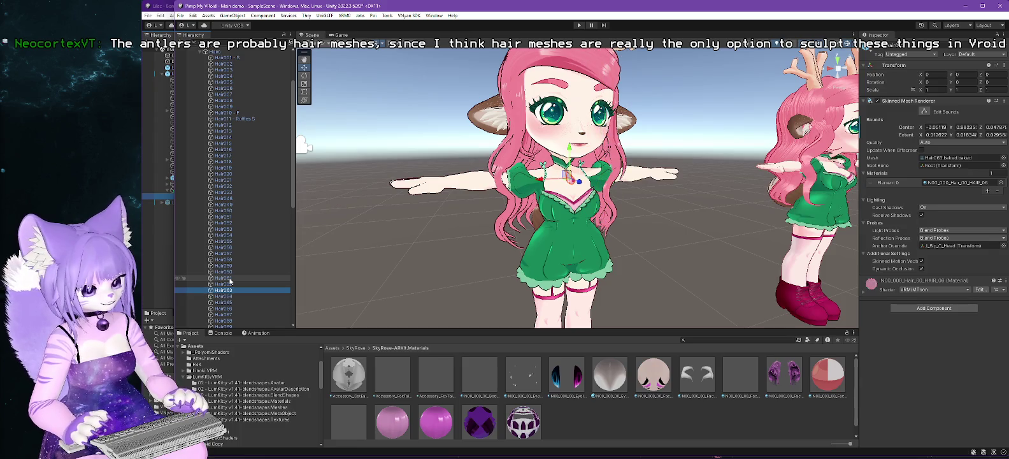
pyautogui.press('Up')
pyautogui.press('Up')
pyautogui.press('Up')
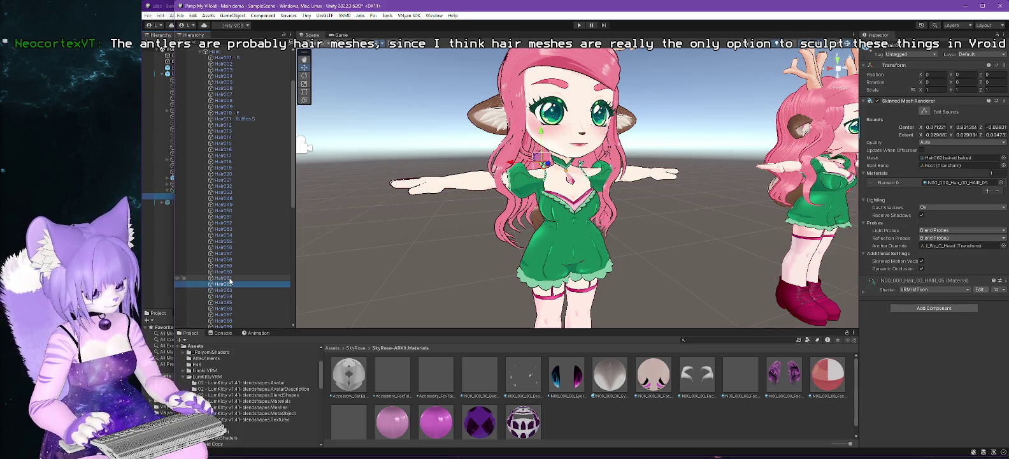
pyautogui.press('Down')
pyautogui.press('Down')
pyautogui.press('Down')
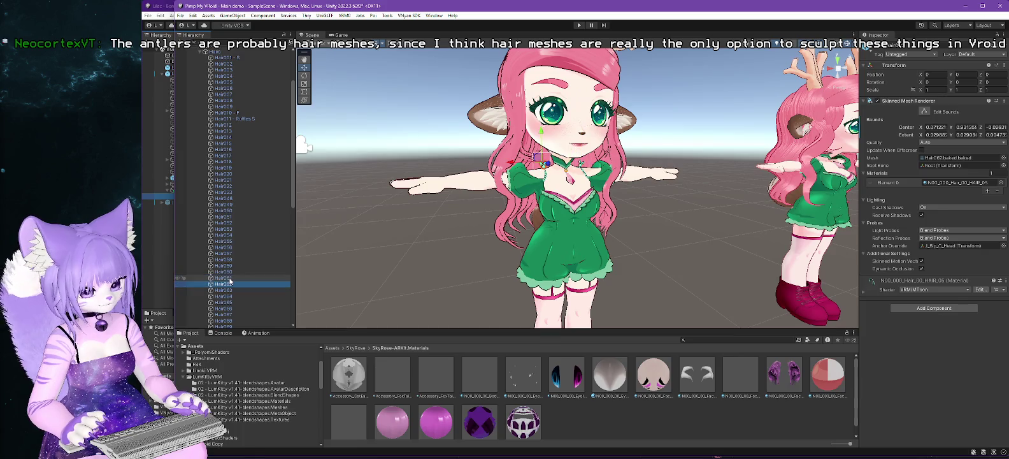
pyautogui.press('F2')
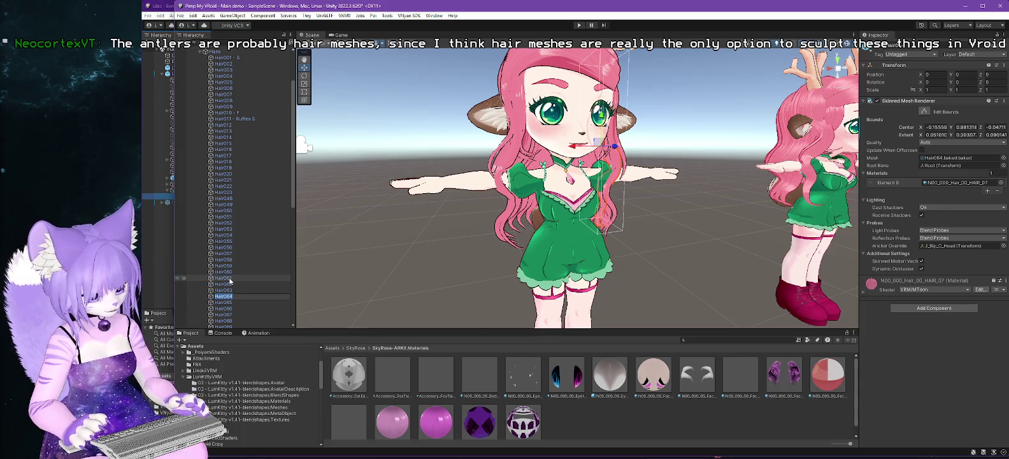
pyautogui.write('- S')
pyautogui.press('Return')
# Rename Hair063 to 'Hair063 - Pendant'.
pyautogui.press('Up')
pyautogui.press('F2')
pyautogui.write('Pend')
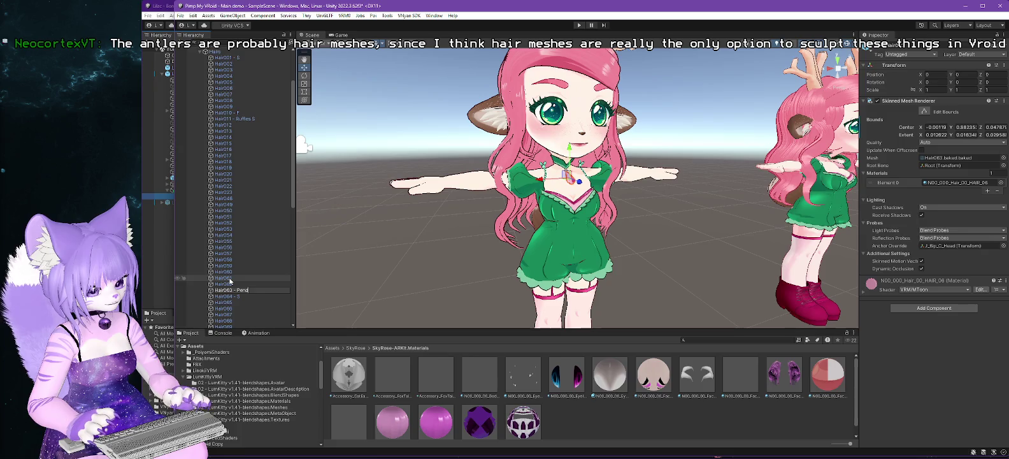
pyautogui.press('Return')
pyautogui.press('Down')
pyautogui.press('Down')
pyautogui.press('Down')
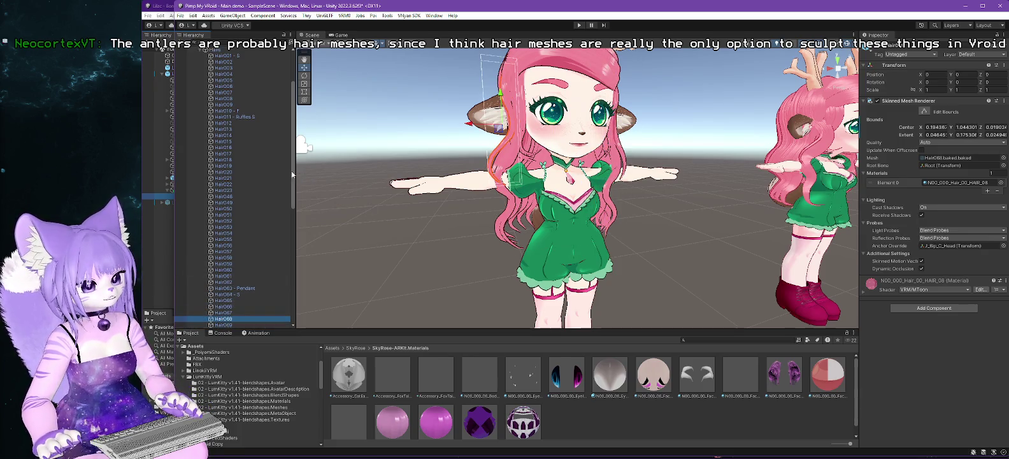
# Scroll the Hierarchy down to Hair068 and select it, leaving its name unchanged.
pyautogui.scroll(-10, 289, 261)
pyautogui.scroll(-2, 288, 262)
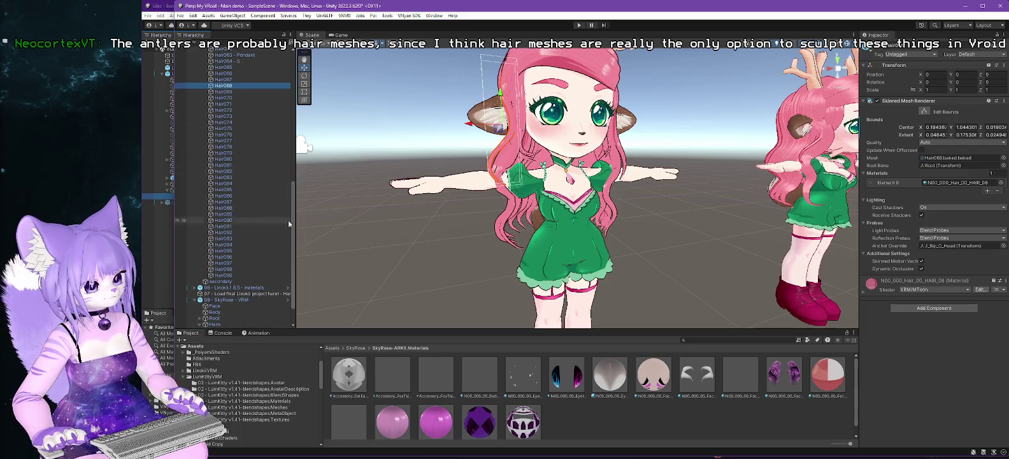
pyautogui.click(228, 85)
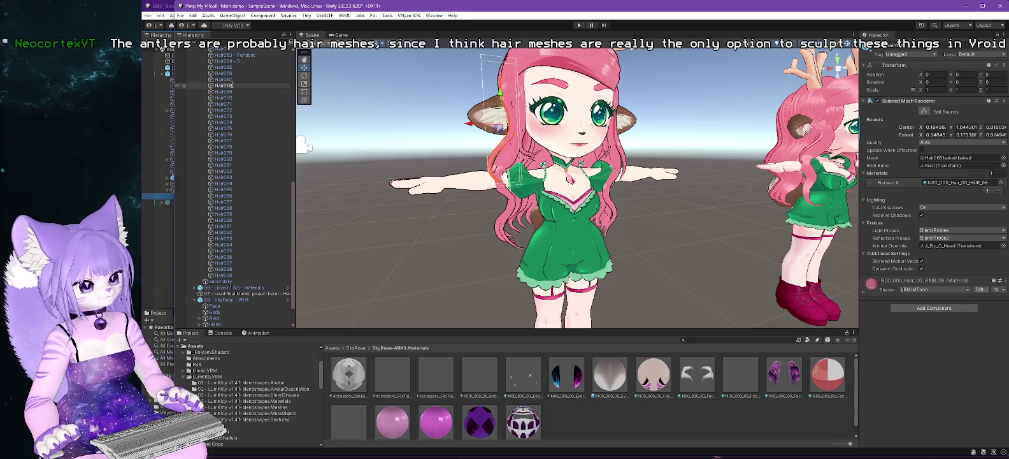
pyautogui.press('Return')
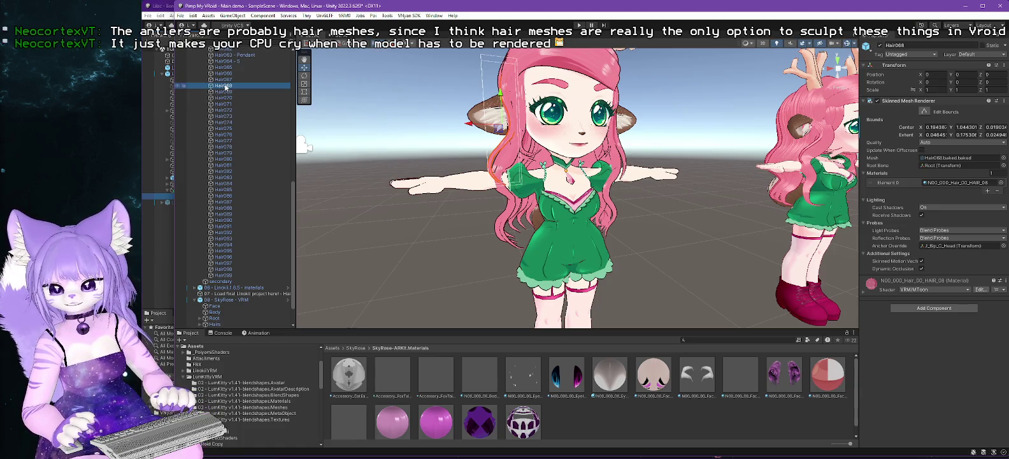
# Step through the hair objects from Hair074 to Hair095, then frame the head and antlers.
pyautogui.press('Down')
pyautogui.press('Down')
pyautogui.press('Down')
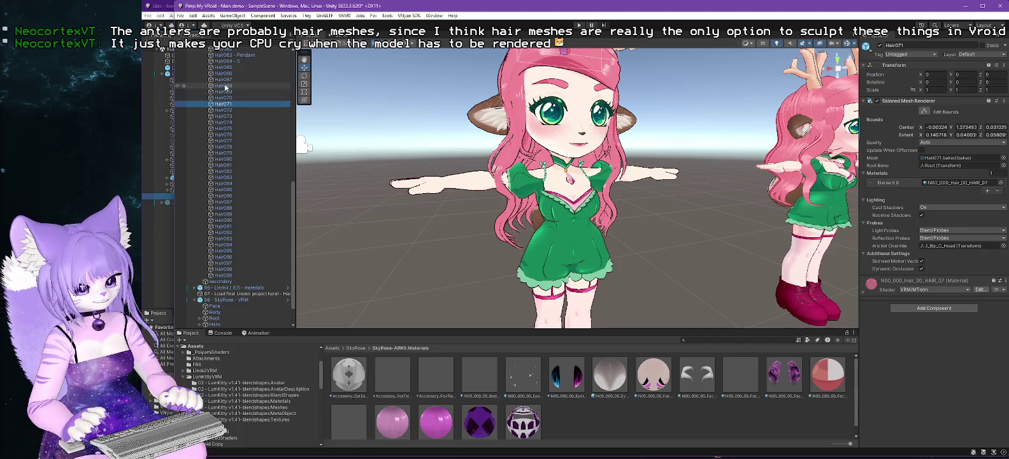
pyautogui.press('Down')
pyautogui.press('Down')
pyautogui.press('Down')
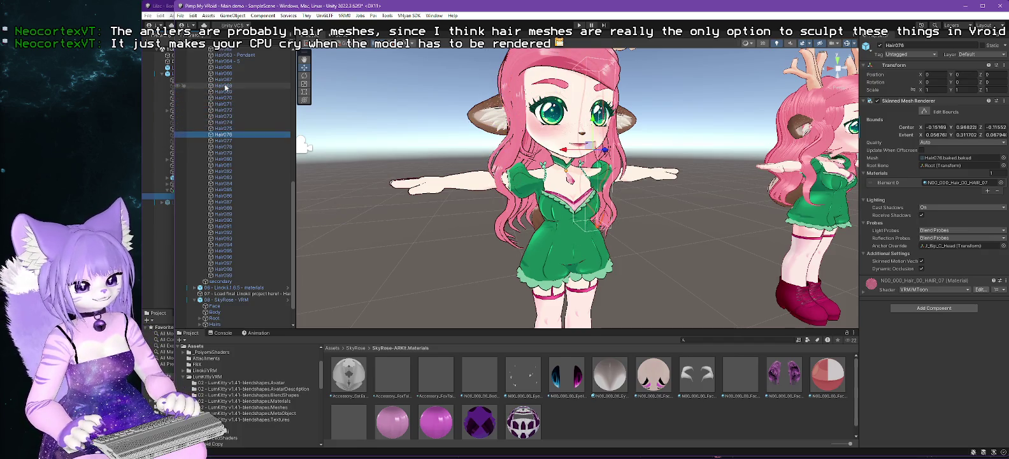
pyautogui.press('Down')
pyautogui.press('Down')
pyautogui.press('Down')
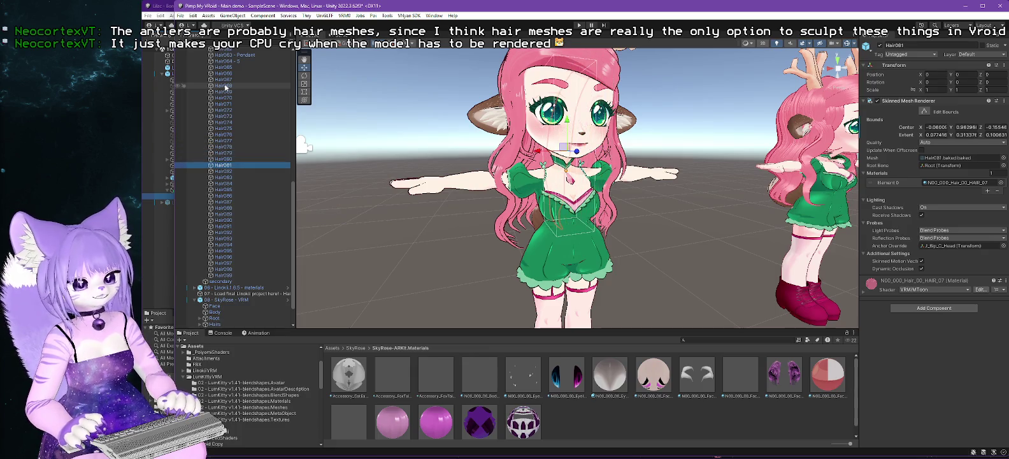
pyautogui.press('Down')
pyautogui.press('Down')
pyautogui.press('Down')
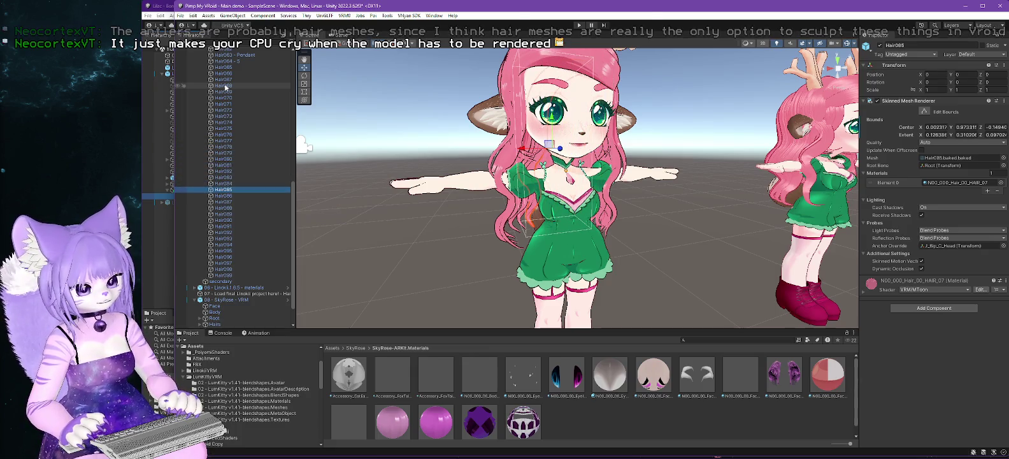
pyautogui.press('Down')
pyautogui.press('Down')
pyautogui.press('Down')
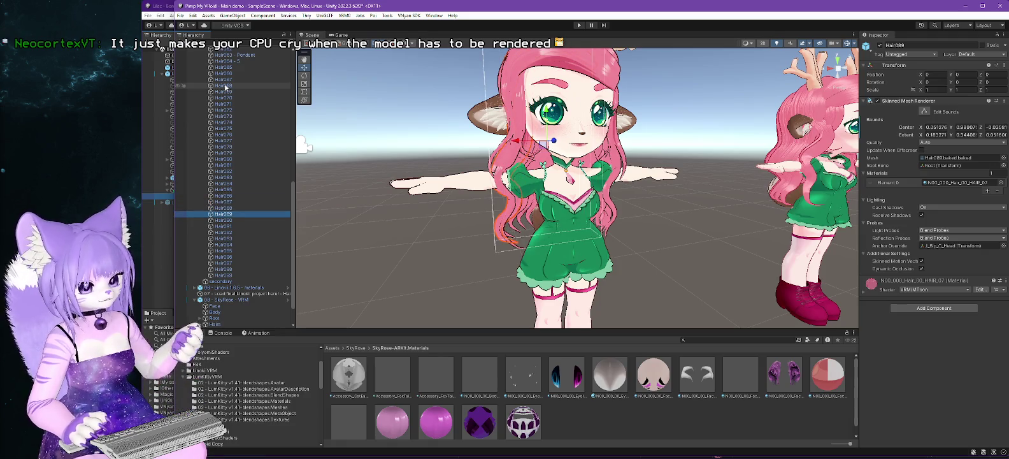
pyautogui.press('Down')
pyautogui.press('Down')
pyautogui.press('Down')
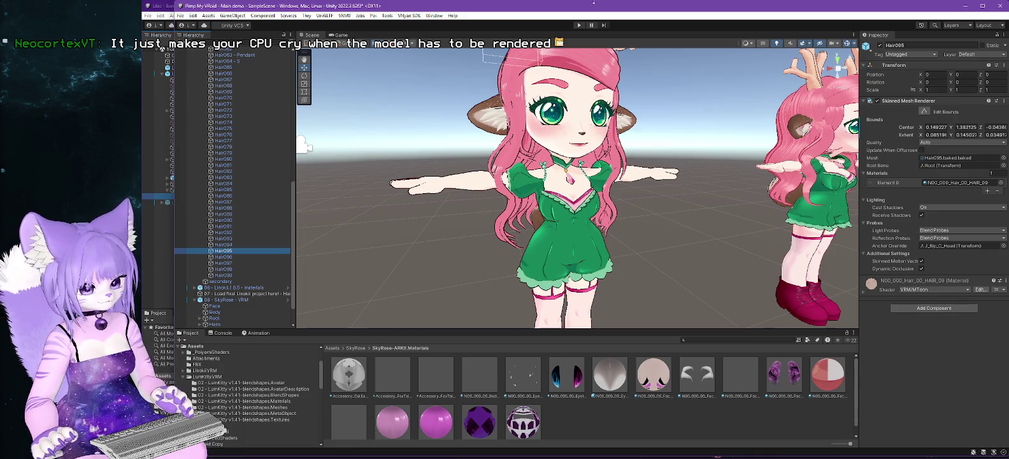
pyautogui.press('f')
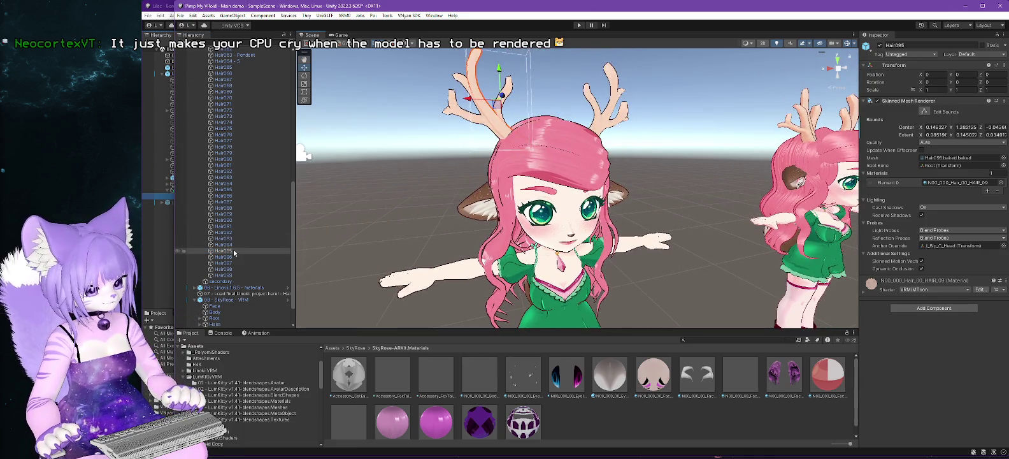
# Rename Hair089 to 'Hair089 - E'.
pyautogui.press('Up')
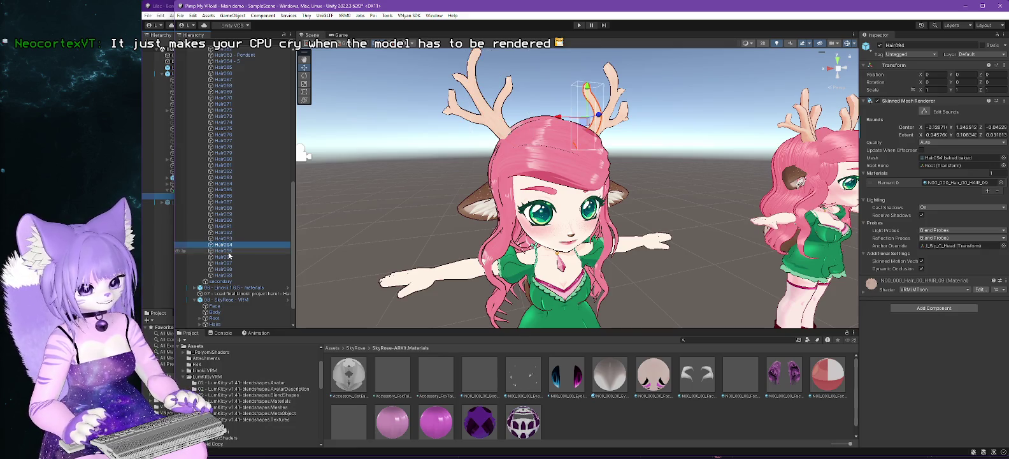
pyautogui.press('Up')
pyautogui.press('Up')
pyautogui.press('Up')
pyautogui.press('Up')
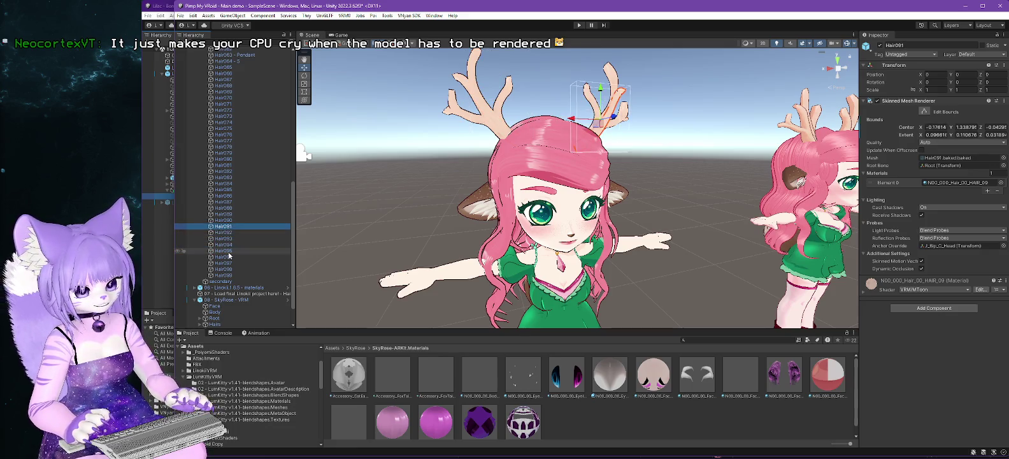
pyautogui.click(217, 215)
pyautogui.write('- E')
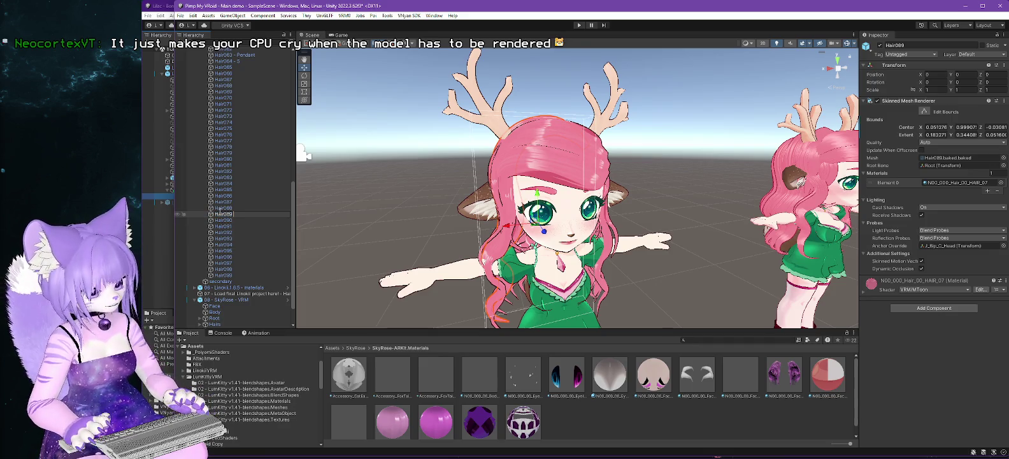
pyautogui.press('Return')
# Rename Hair090 to 'Hair090 - Antlers S'.
pyautogui.press('Down')
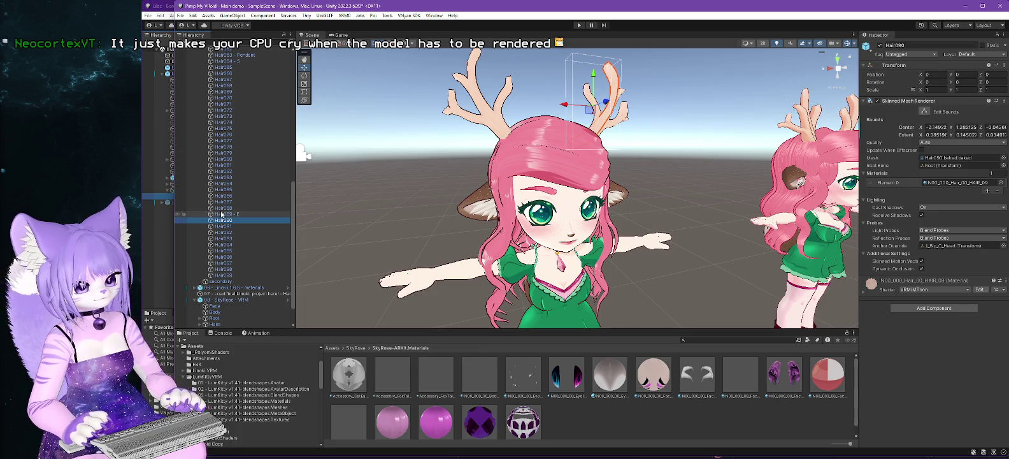
pyautogui.press('F2')
pyautogui.write(' - ')
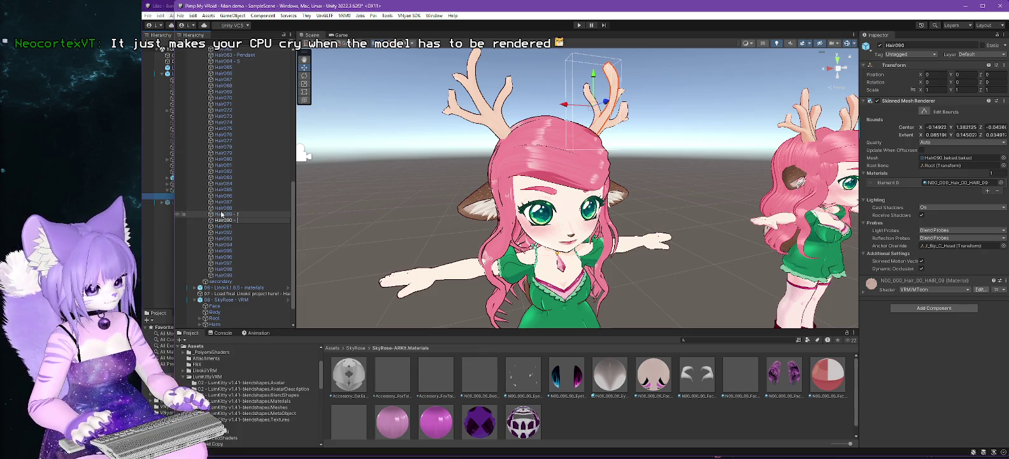
pyautogui.write('Antlers S')
pyautogui.press('Return')
# Rename Hair099 to end in 'Antlers E'.
pyautogui.press('Down')
pyautogui.press('Down')
pyautogui.press('Down')
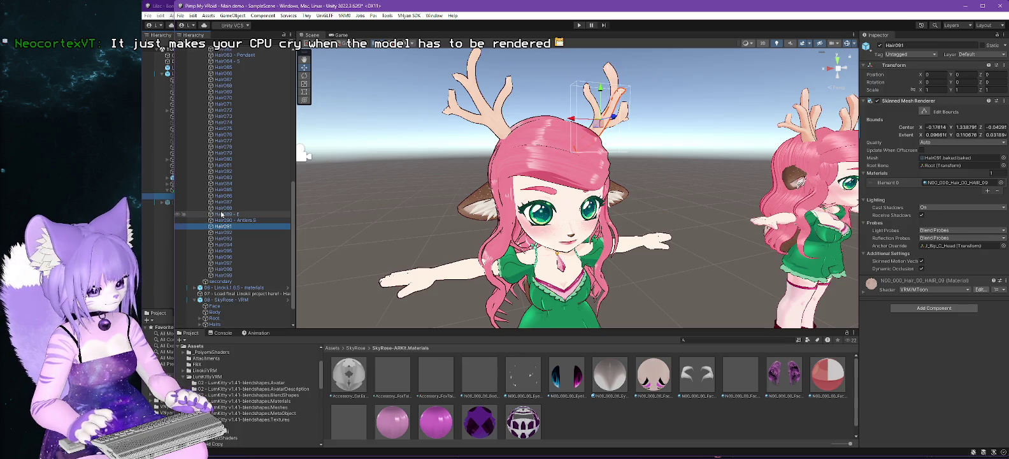
pyautogui.press('Down')
pyautogui.press('Down')
pyautogui.press('Down')
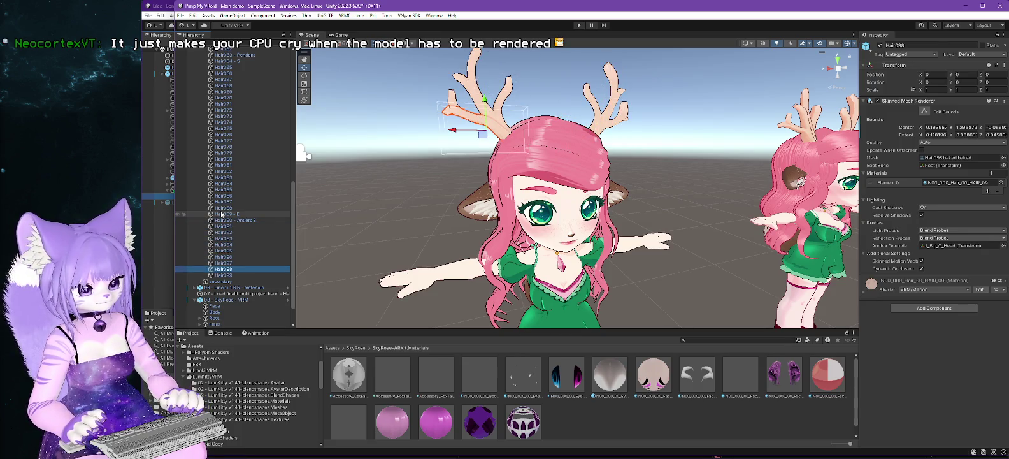
pyautogui.press('F2')
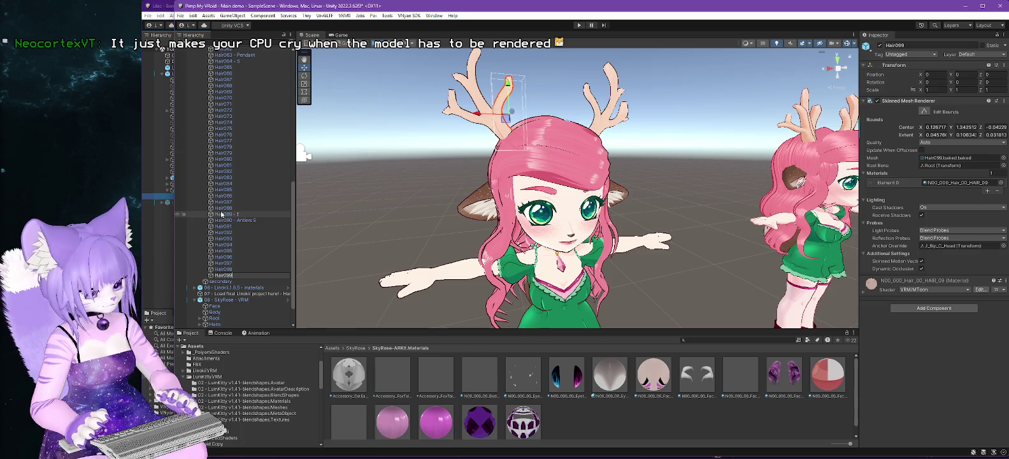
pyautogui.write(' - Antlers')
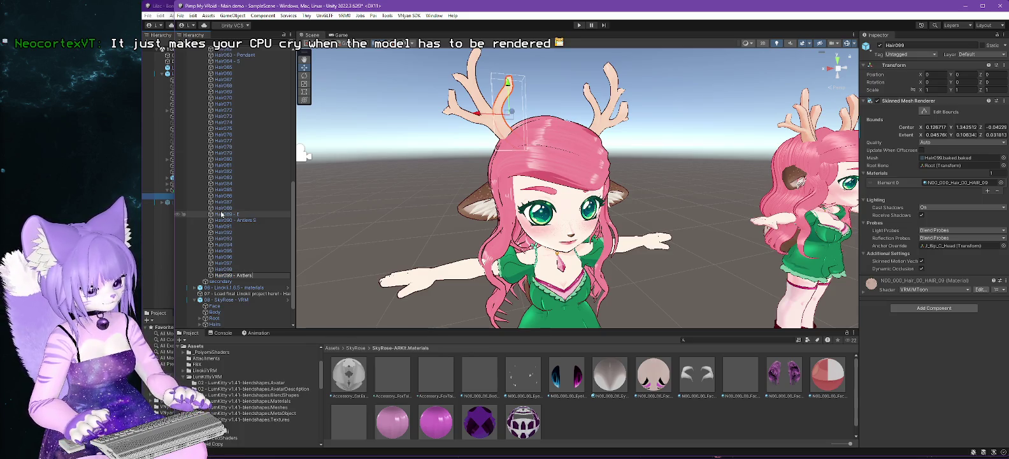
pyautogui.write(' E')
pyautogui.press('Return')
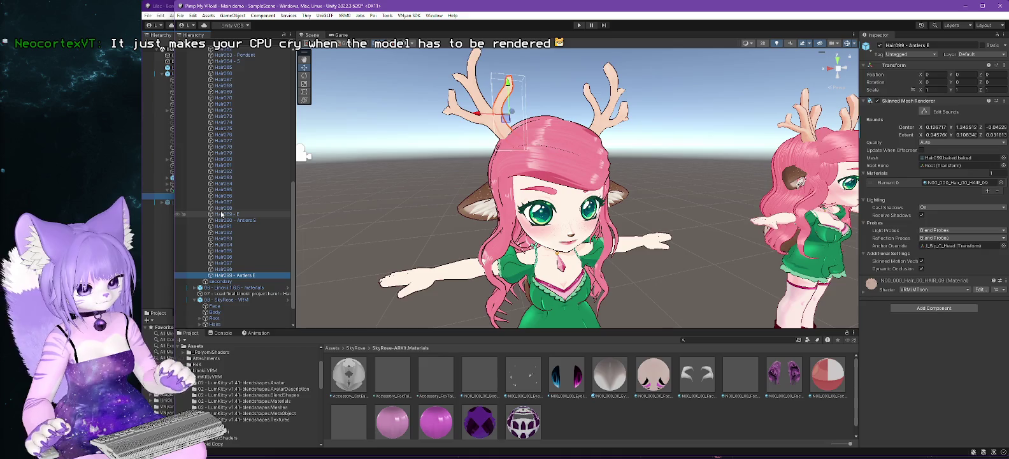
# Review the Hair064 - S name, then rename Hair089 - E to 'Hair089 - Hair E'.
pyautogui.scroll(5, 257, 215)
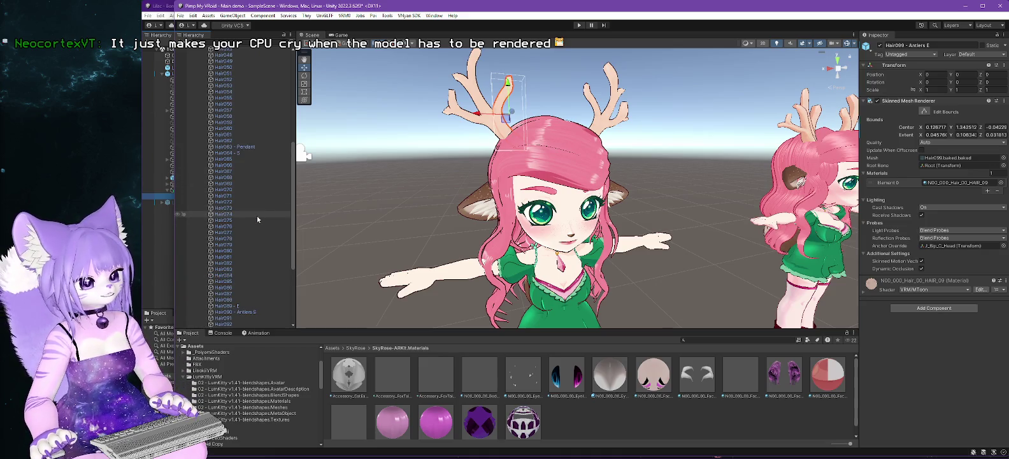
pyautogui.click(224, 153)
pyautogui.press('F2')
pyautogui.press('End')
pyautogui.press('Return')
pyautogui.press('Down')
pyautogui.press('Down')
pyautogui.press('Down')
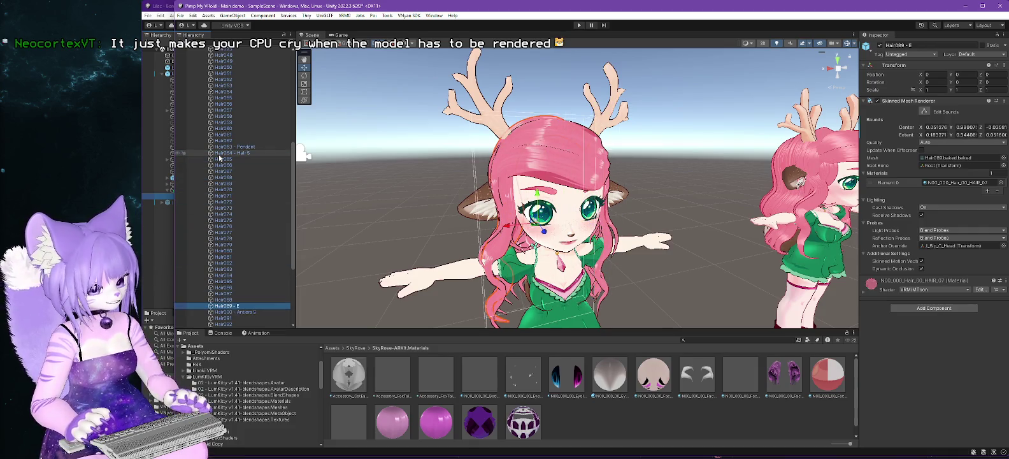
pyautogui.press('F2')
pyautogui.press('End')
pyautogui.press('Left')
pyautogui.write('H')
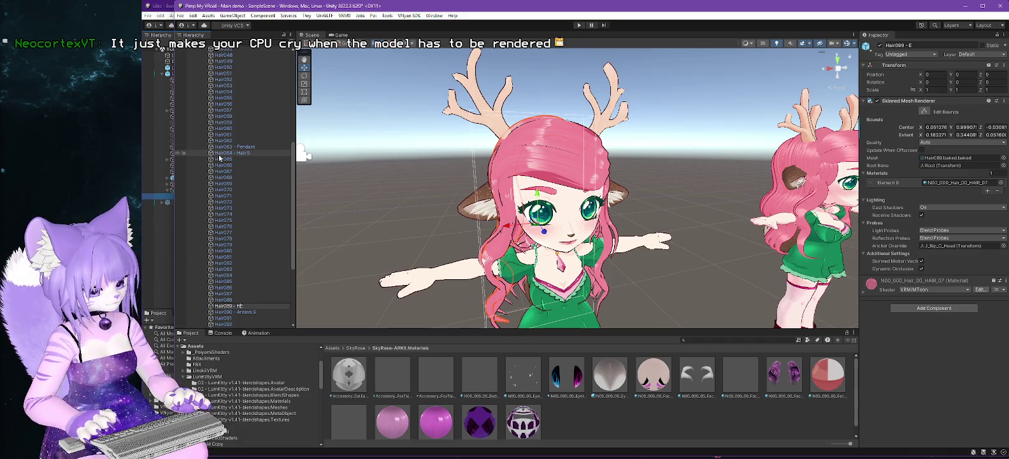
pyautogui.press('Return')
# Rename Hair001 to 'Hair001 - Hair S'.
pyautogui.scroll(10, 236, 129)
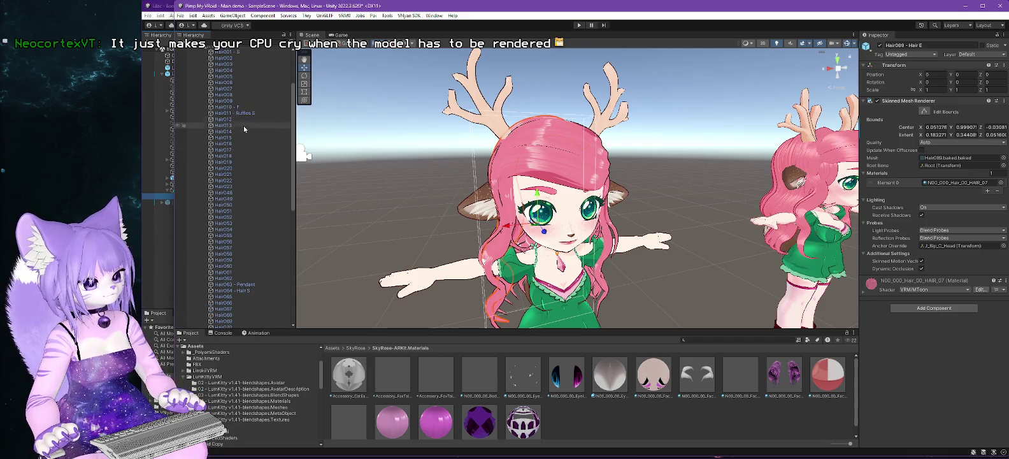
pyautogui.click(216, 53)
pyautogui.press('F2')
pyautogui.press('End')
pyautogui.press('Left')
pyautogui.write('Hair')
pyautogui.press('Return')
# Rename Hair010 to 'Hair010 - Hair E' and select the Physics Scripts object.
pyautogui.press('Down')
pyautogui.press('Down')
pyautogui.press('Down')
pyautogui.press('Down')
pyautogui.press('Down')
pyautogui.press('Down')
pyautogui.press('F2')
pyautogui.press('End')
pyautogui.write('Hair ')
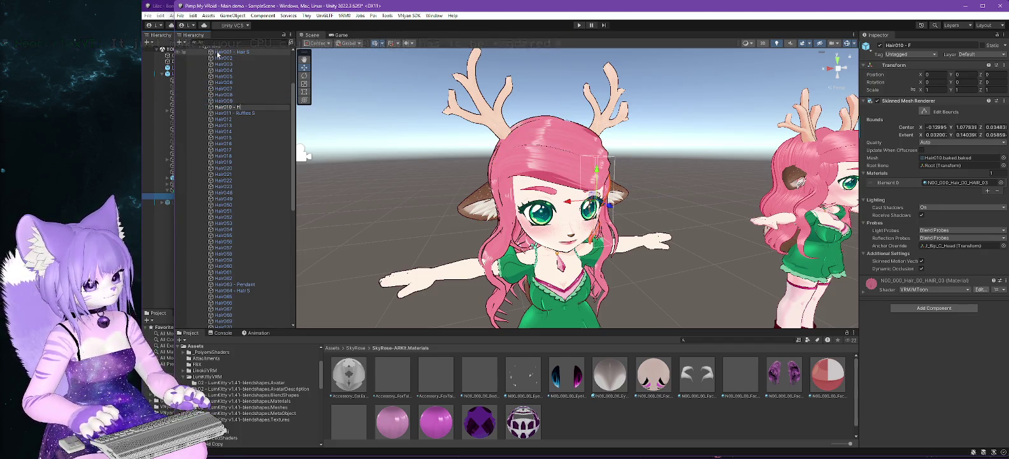
pyautogui.write('E')
pyautogui.press('Return')
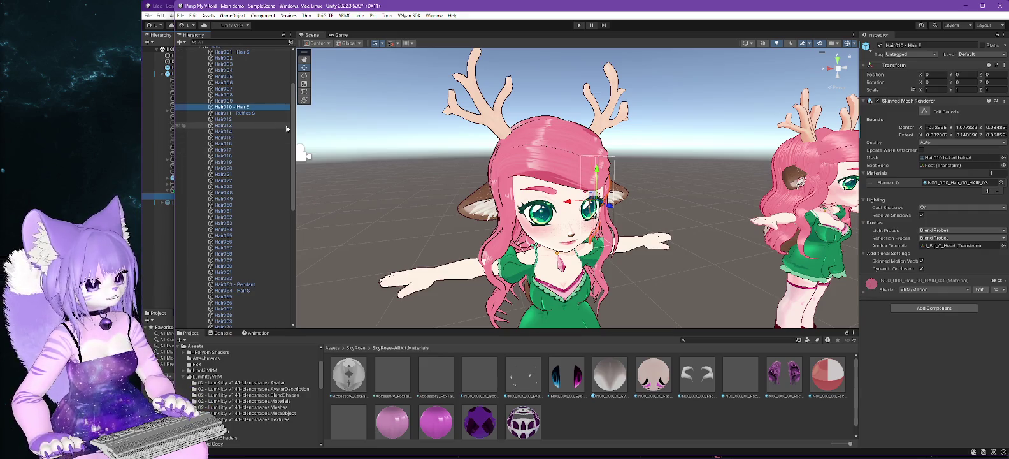
pyautogui.scroll(-10, 293, 129)
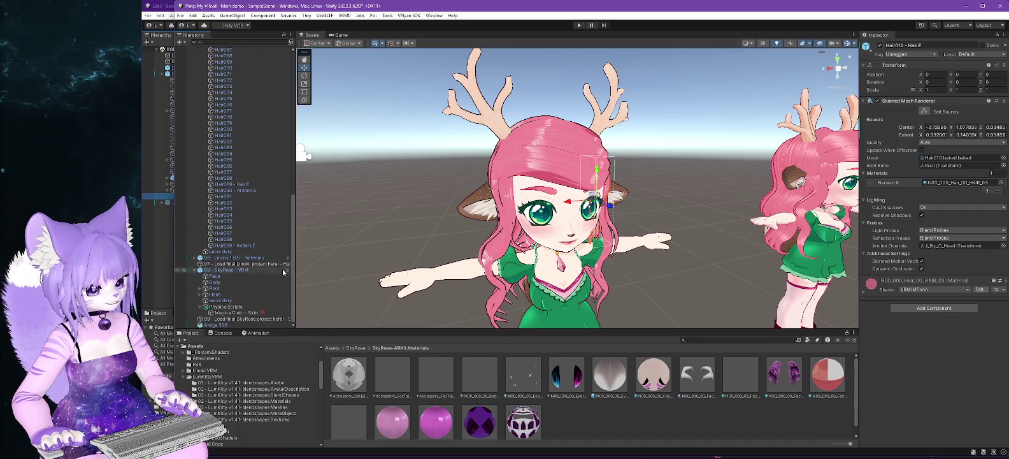
pyautogui.click(233, 307)
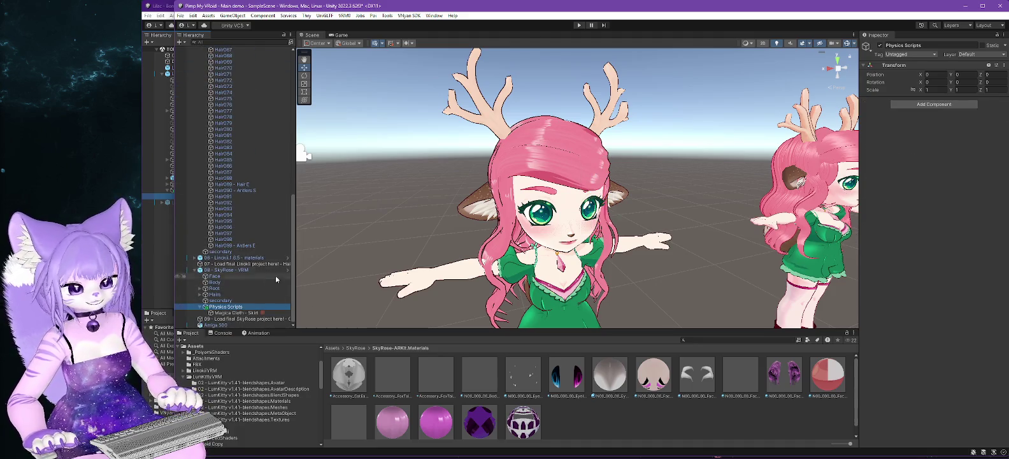
# Add a Magica Cloth under Physics Scripts via Create Other > Magica Cloth2 > Magica Cloth.
pyautogui.rightClick(233, 306)
pyautogui.moveTo(288, 298)
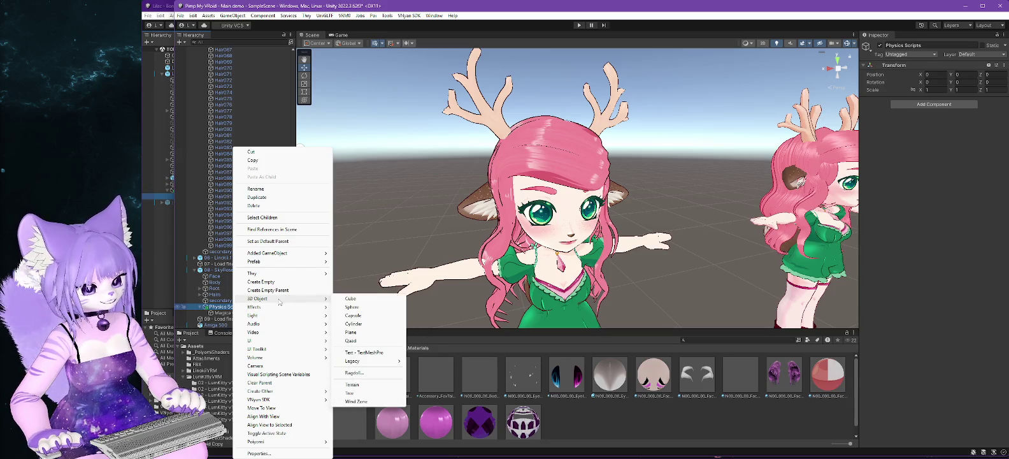
pyautogui.moveTo(284, 390)
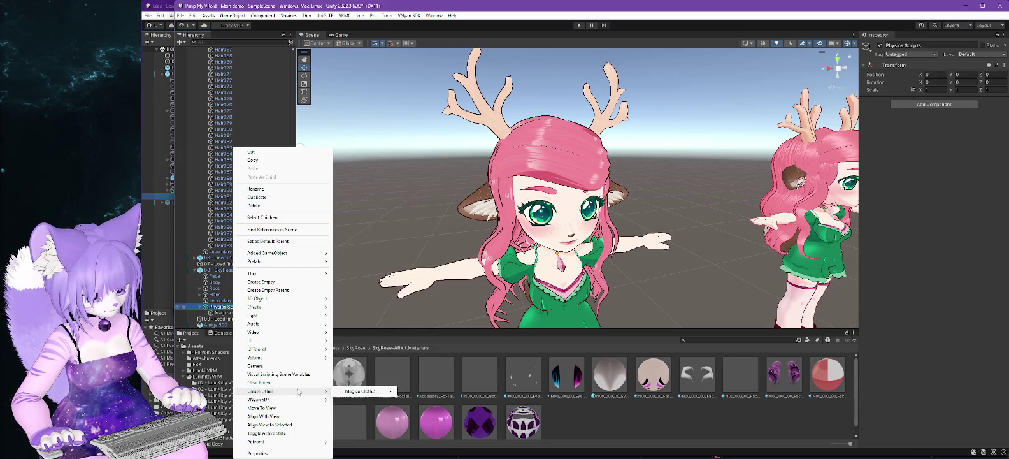
pyautogui.moveTo(373, 391)
pyautogui.click(438, 400)
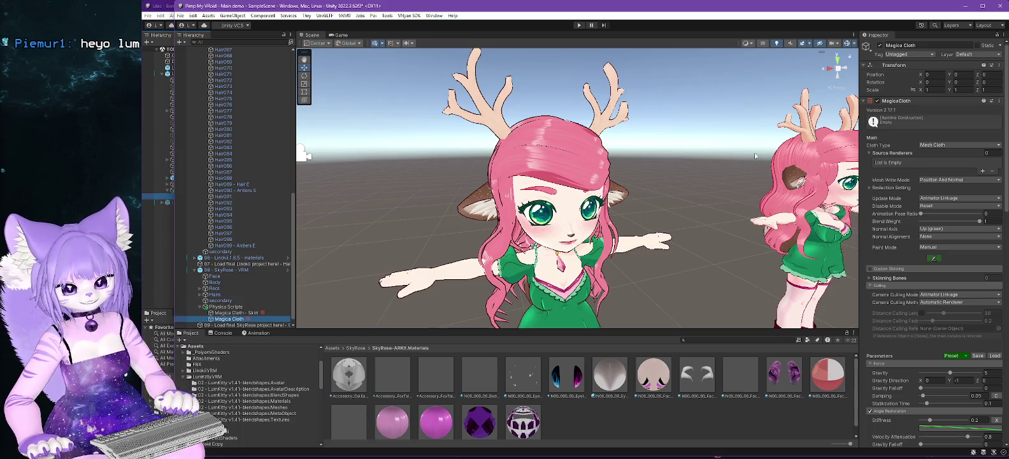
pyautogui.scroll(2, 497, 172)
# Set the Magica Cloth Source Renderers array size to 50.
pyautogui.scroll(-1, 280, 168)
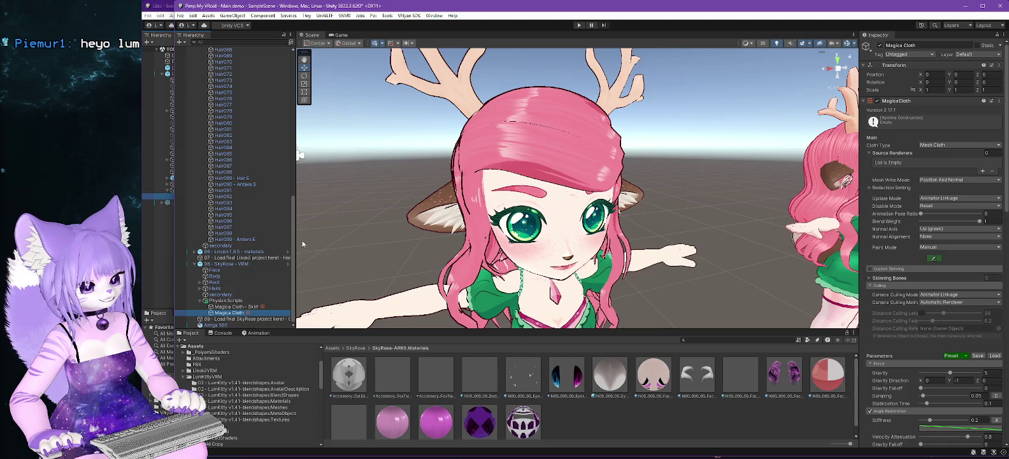
pyautogui.moveTo(294, 237)
pyautogui.mouseDown()
pyautogui.moveTo(300, 84)
pyautogui.moveTo(304, 257)
pyautogui.mouseUp()
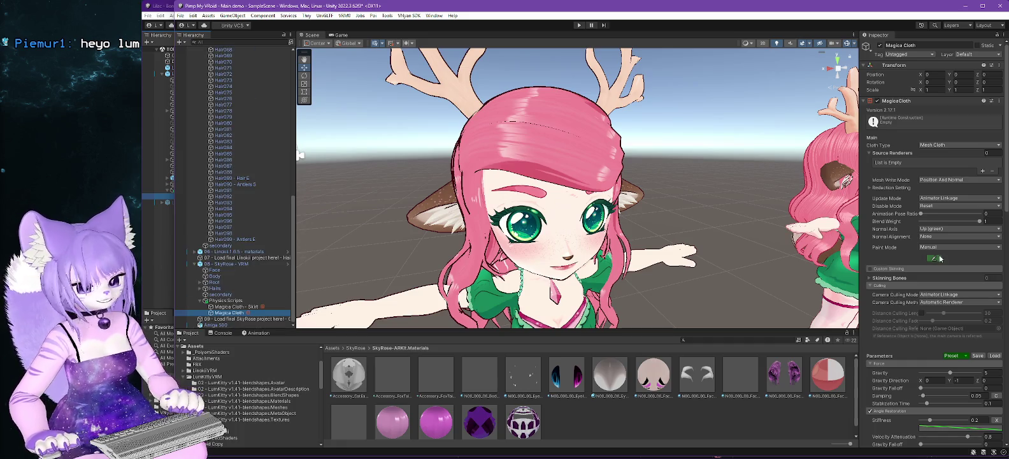
pyautogui.click(987, 153)
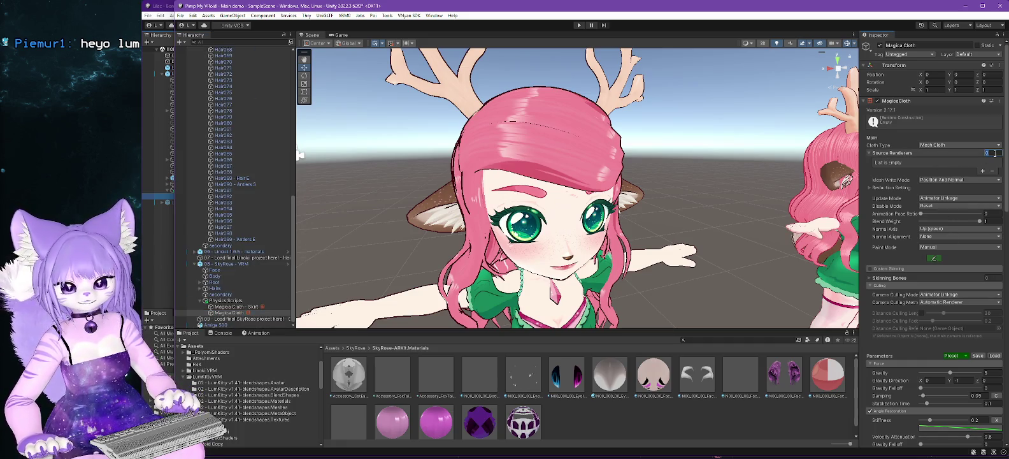
pyautogui.write('50')
pyautogui.press('Return')
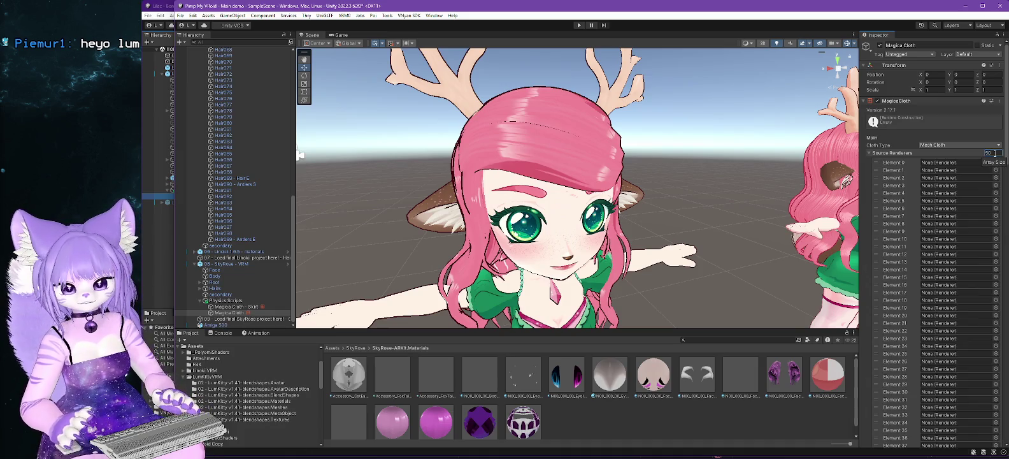
pyautogui.moveTo(293, 202); pyautogui.dragTo(293, 57)
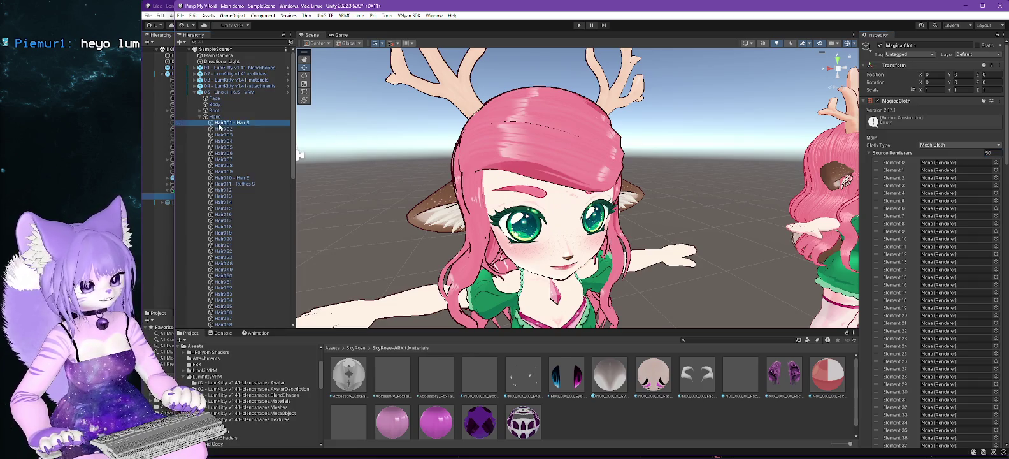
pyautogui.click(943, 163)
# Drag Hair001 through Hair010 into Source Renderers Elements 0 to 9.
pyautogui.moveTo(942, 163); pyautogui.dragTo(953, 177)
pyautogui.click(978, 183)
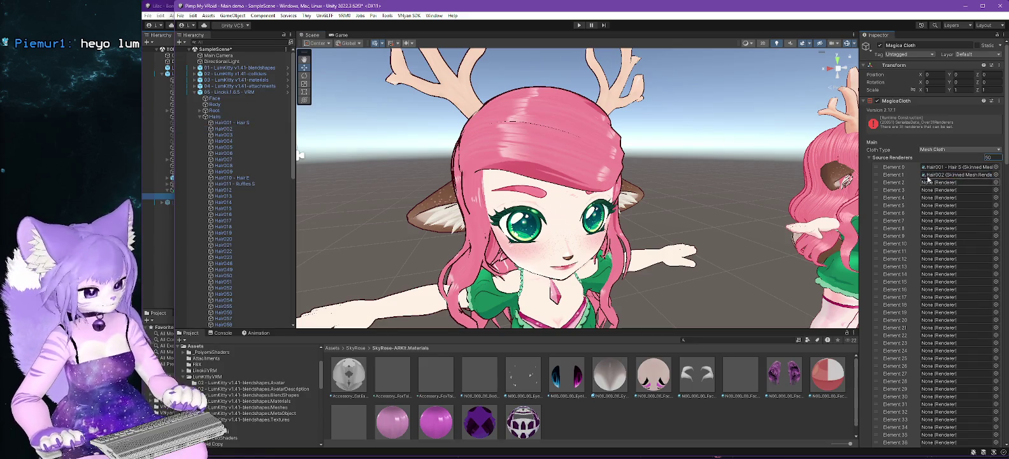
pyautogui.moveTo(218, 133)
pyautogui.mouseDown()
pyautogui.moveTo(990, 157)
pyautogui.moveTo(930, 188)
pyautogui.moveTo(955, 190)
pyautogui.mouseUp()
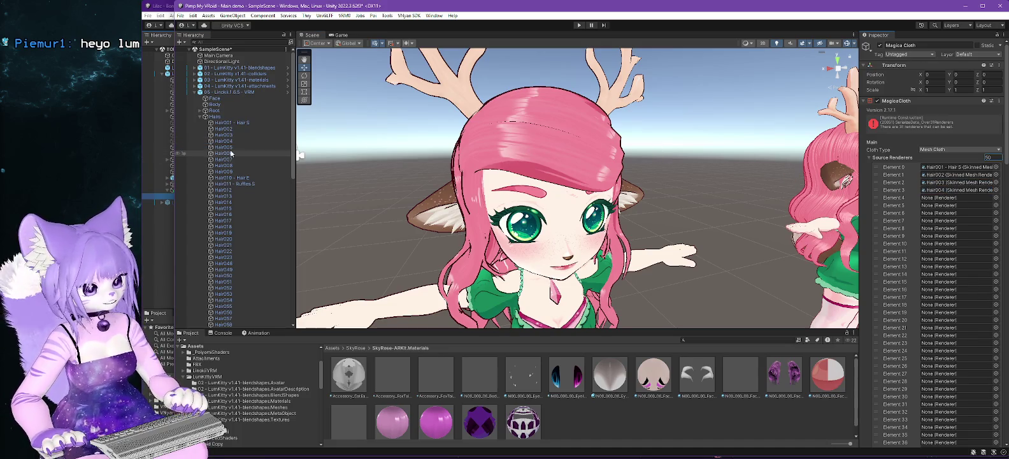
pyautogui.moveTo(224, 147)
pyautogui.mouseDown()
pyautogui.moveTo(991, 158)
pyautogui.moveTo(952, 203)
pyautogui.mouseUp()
pyautogui.moveTo(224, 153)
pyautogui.mouseDown()
pyautogui.moveTo(968, 185)
pyautogui.moveTo(948, 207)
pyautogui.mouseUp()
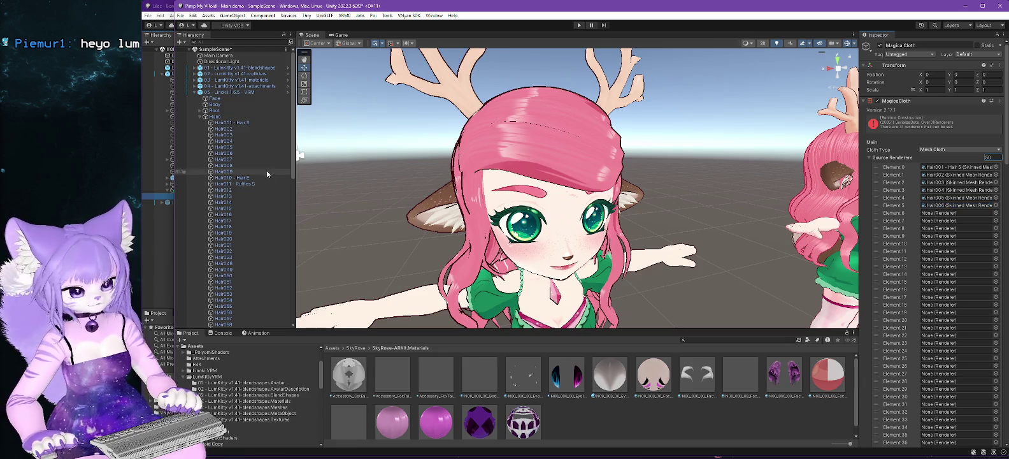
pyautogui.moveTo(223, 159); pyautogui.dragTo(938, 217)
pyautogui.moveTo(224, 165); pyautogui.dragTo(926, 223)
pyautogui.moveTo(224, 171); pyautogui.dragTo(934, 229)
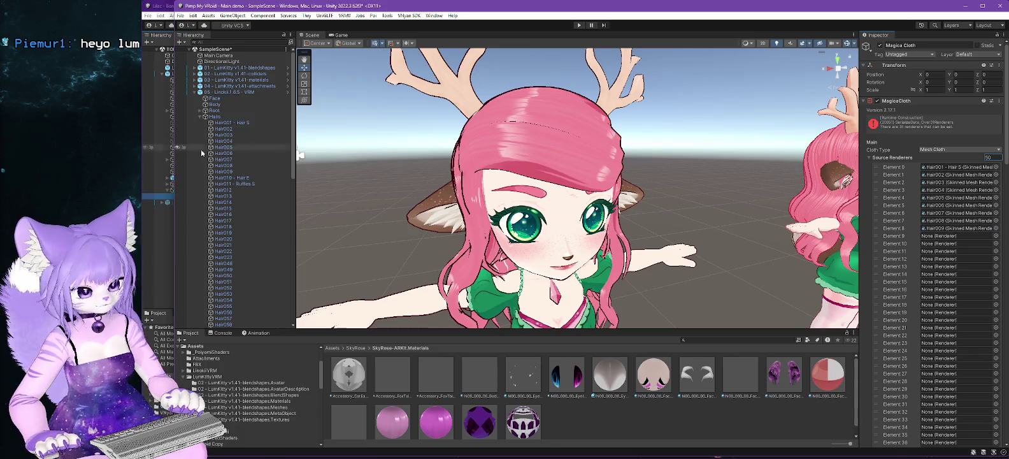
pyautogui.moveTo(224, 178)
pyautogui.mouseDown()
pyautogui.moveTo(936, 212)
pyautogui.moveTo(947, 239)
pyautogui.mouseUp()
# Put Hair064 - Hair S into Element 10 and select Hair066 to start a range.
pyautogui.scroll(-6, 242, 179)
pyautogui.moveTo(224, 203)
pyautogui.mouseDown()
pyautogui.moveTo(929, 243)
pyautogui.moveTo(944, 254)
pyautogui.mouseUp()
pyautogui.click(946, 252)
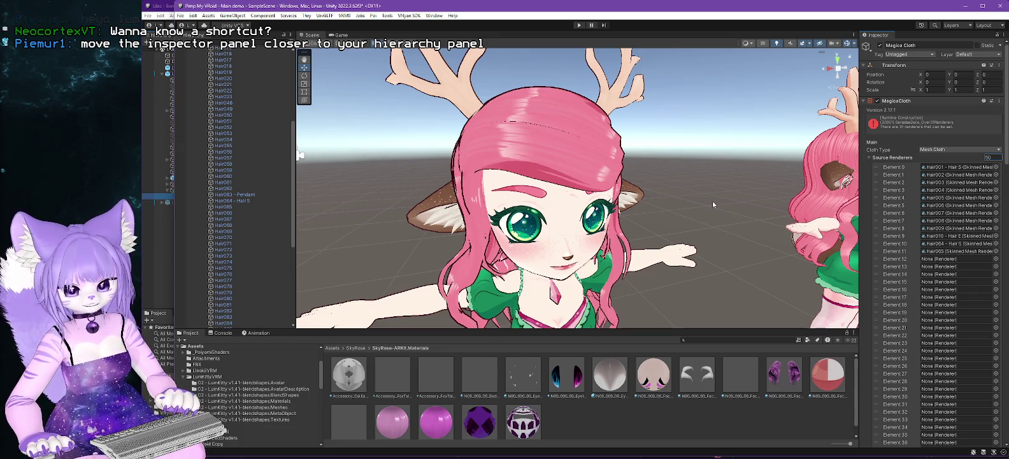
pyautogui.click(234, 213)
pyautogui.scroll(-2, 229, 242)
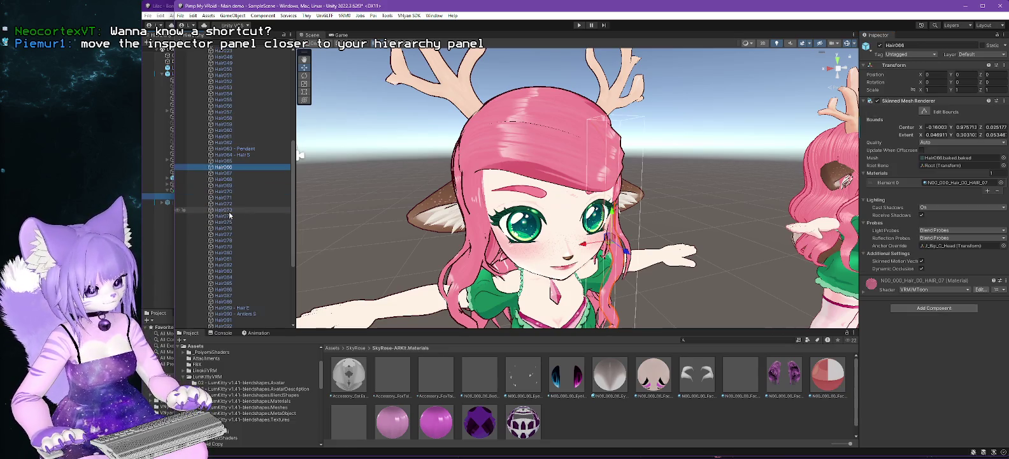
pyautogui.keyDown('shift'); pyautogui.click(215, 308); pyautogui.keyUp('shift')
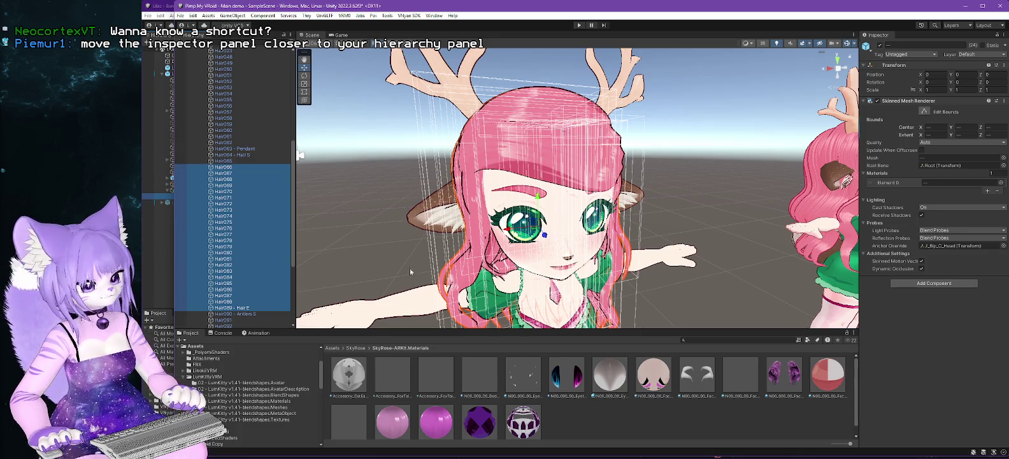
pyautogui.scroll(-5, 268, 321)
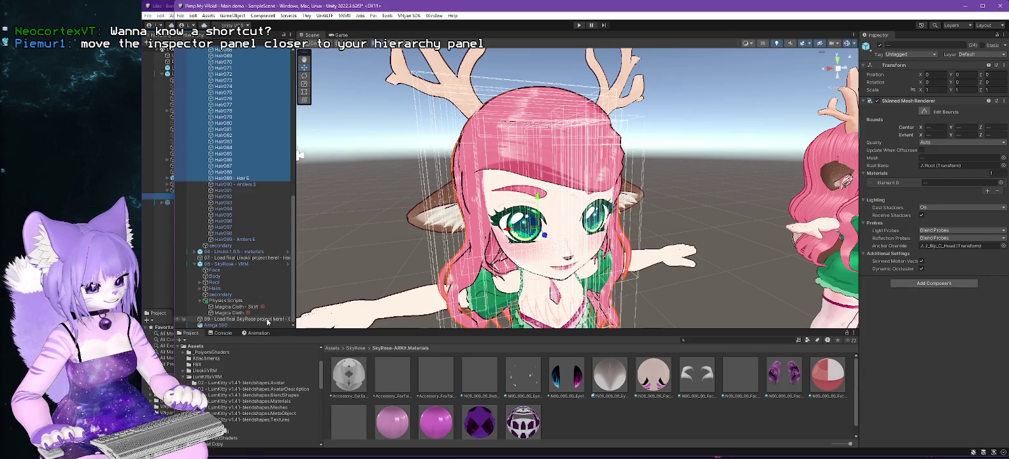
pyautogui.click(236, 313)
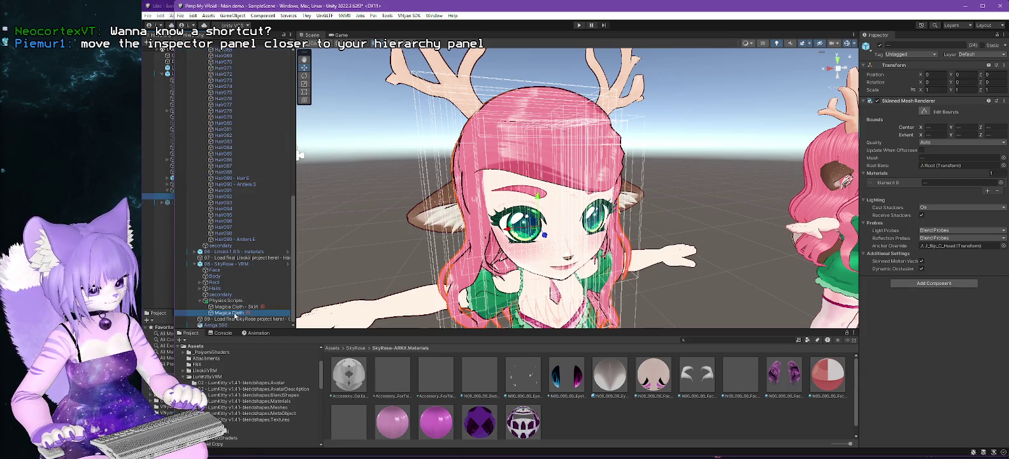
pyautogui.scroll(6, 256, 159)
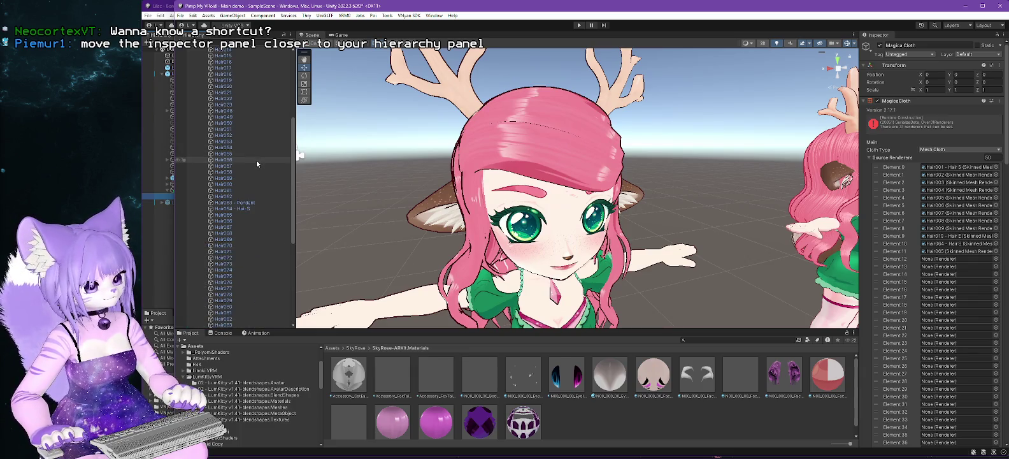
# Assign Hair066–Hair068 to Elements 12–14 and drag the Hair069–Hair089 range into the list.
pyautogui.moveTo(227, 175)
pyautogui.mouseDown()
pyautogui.moveTo(949, 201)
pyautogui.moveTo(955, 259)
pyautogui.mouseUp()
pyautogui.moveTo(248, 181)
pyautogui.mouseDown()
pyautogui.moveTo(955, 283)
pyautogui.moveTo(950, 267)
pyautogui.mouseUp()
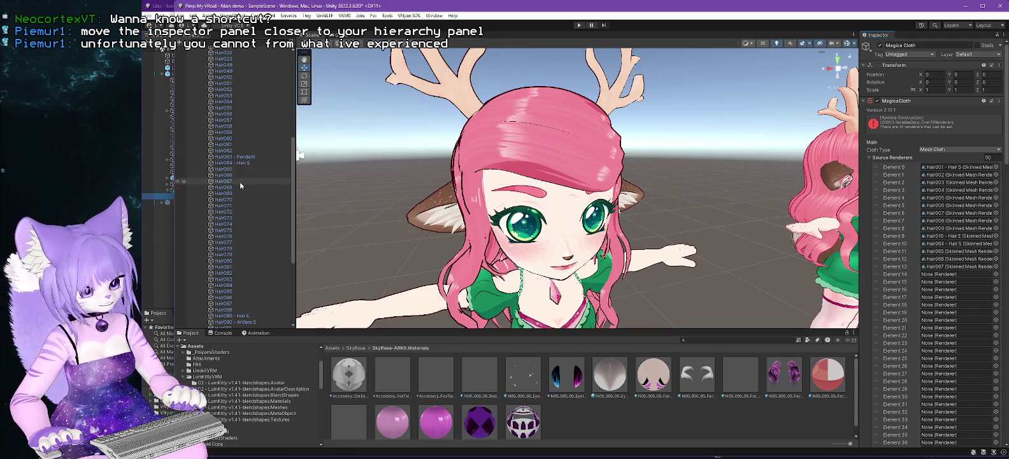
pyautogui.moveTo(955, 295); pyautogui.dragTo(955, 274)
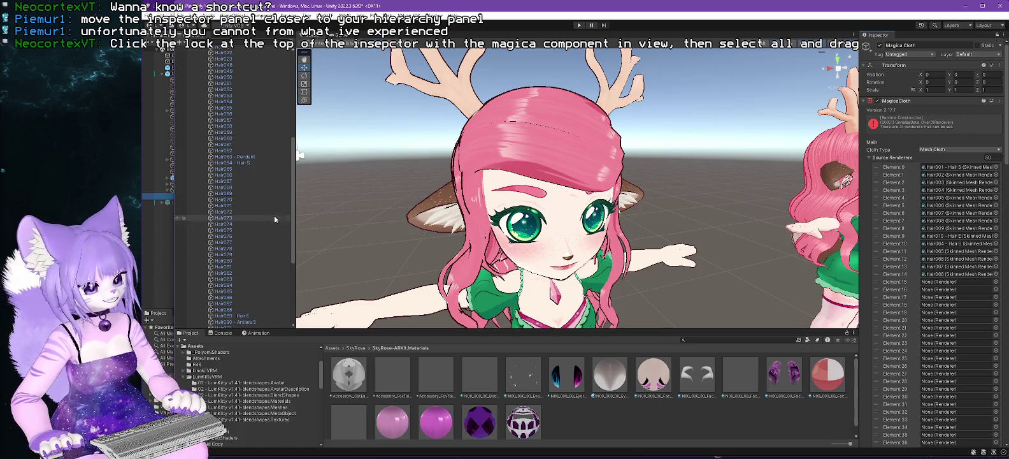
pyautogui.click(229, 193)
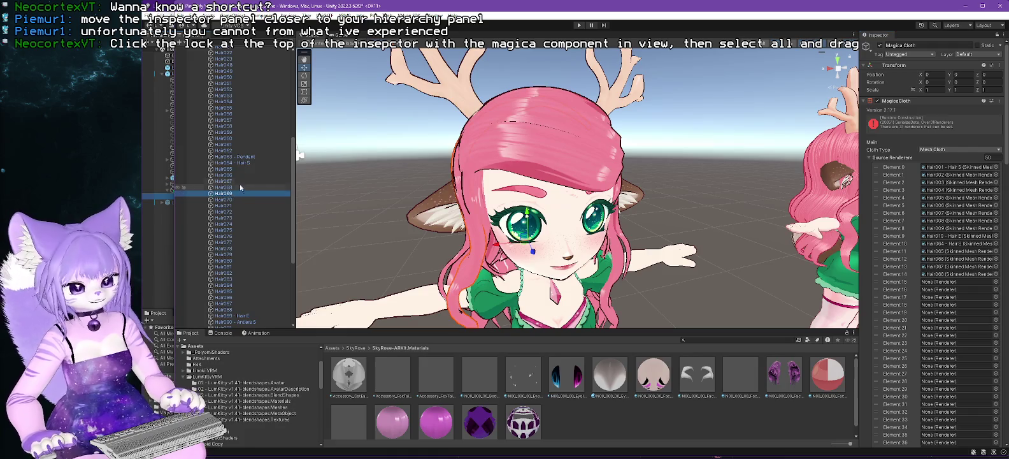
pyautogui.scroll(-1, 237, 184)
pyautogui.keyDown('shift'); pyautogui.click(229, 292); pyautogui.keyUp('shift')
pyautogui.moveTo(220, 170)
pyautogui.mouseDown()
pyautogui.moveTo(955, 267)
pyautogui.moveTo(955, 283)
pyautogui.mouseUp()
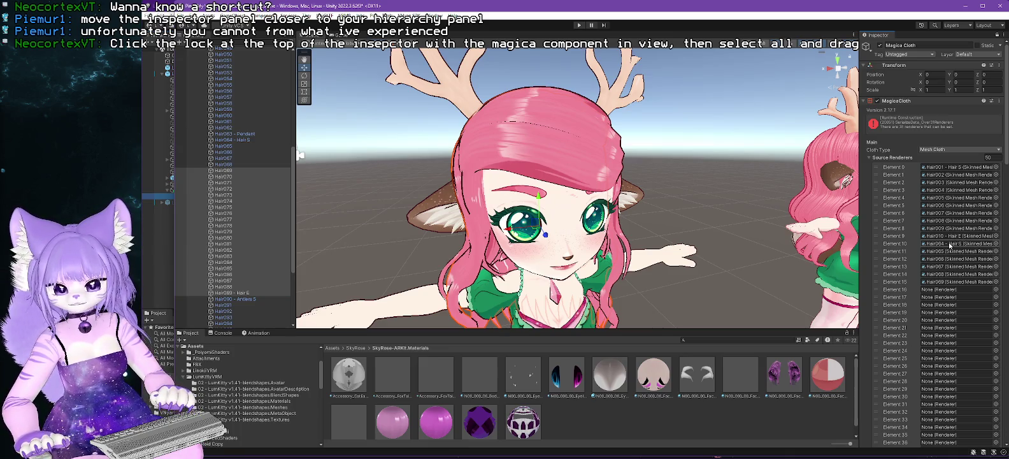
# Assign Hair070 through Hair075 to Source Renderers Elements 16 to 21.
pyautogui.click(232, 181)
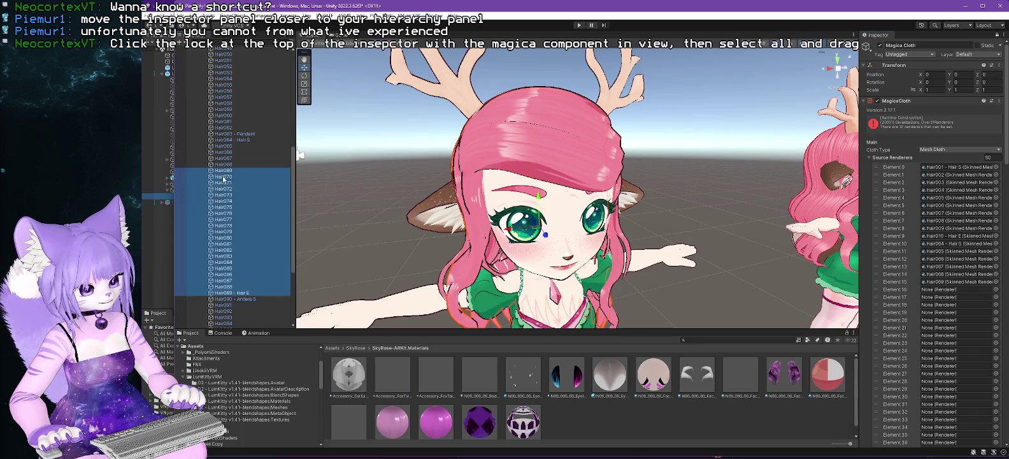
pyautogui.keyDown('shift'); pyautogui.click(236, 292); pyautogui.keyUp('shift')
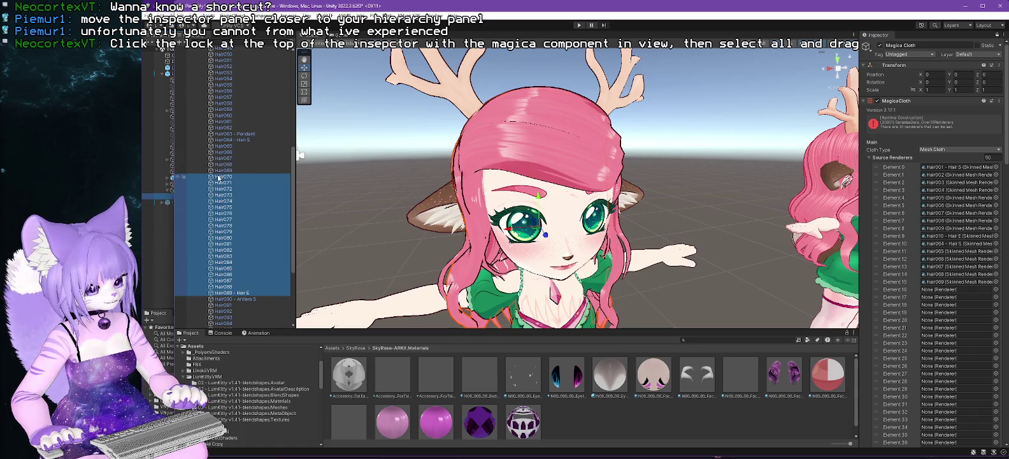
pyautogui.moveTo(212, 178)
pyautogui.mouseDown()
pyautogui.moveTo(566, 215)
pyautogui.moveTo(953, 289)
pyautogui.mouseUp()
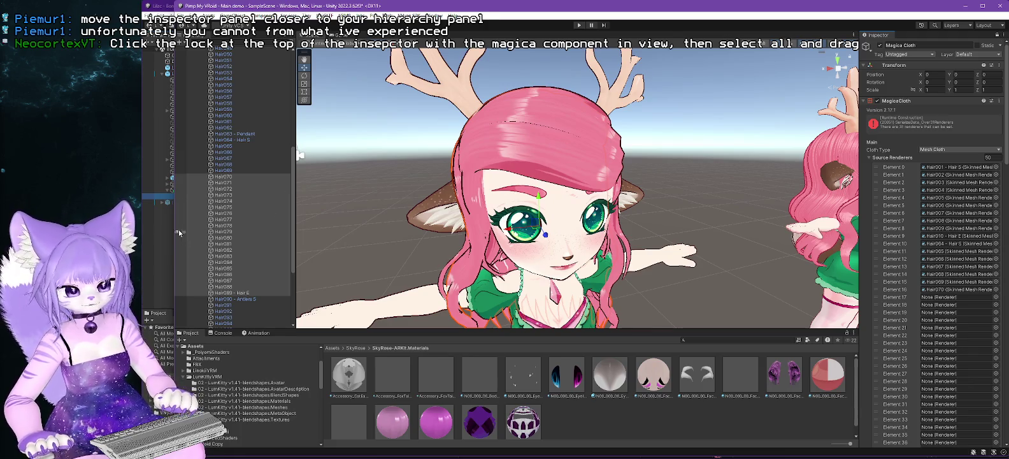
pyautogui.moveTo(224, 182)
pyautogui.mouseDown()
pyautogui.moveTo(700, 267)
pyautogui.moveTo(955, 296)
pyautogui.mouseUp()
pyautogui.moveTo(223, 189)
pyautogui.mouseDown()
pyautogui.moveTo(446, 242)
pyautogui.moveTo(955, 304)
pyautogui.mouseUp()
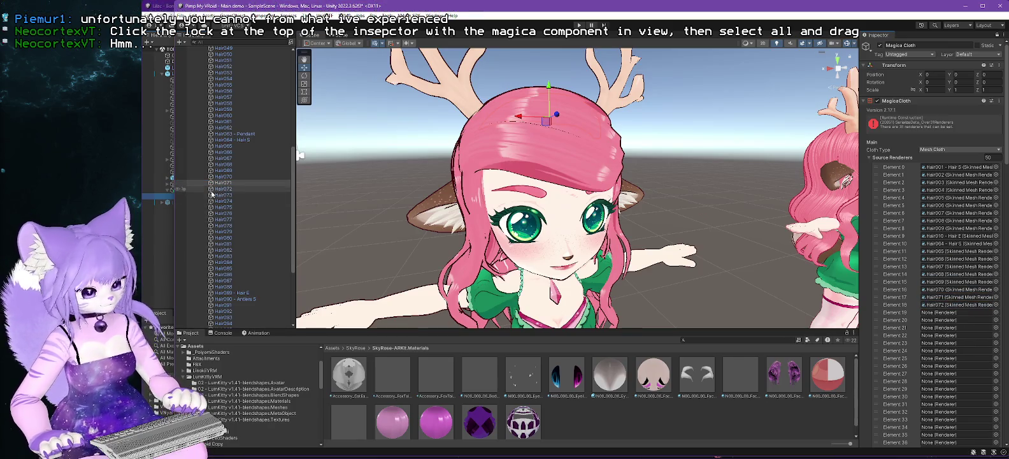
pyautogui.moveTo(223, 195)
pyautogui.mouseDown()
pyautogui.moveTo(382, 229)
pyautogui.moveTo(955, 312)
pyautogui.mouseUp()
pyautogui.moveTo(223, 200)
pyautogui.mouseDown()
pyautogui.moveTo(891, 242)
pyautogui.moveTo(960, 321)
pyautogui.mouseUp()
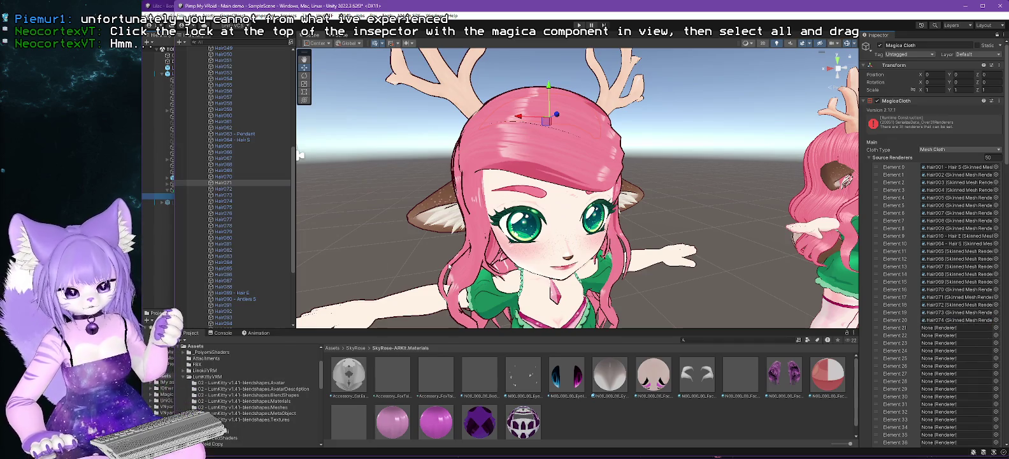
pyautogui.moveTo(224, 207); pyautogui.dragTo(956, 327)
# Assign Hair076 through Hair082 to Source Renderers Elements 22 to 28.
pyautogui.moveTo(223, 212); pyautogui.dragTo(961, 339)
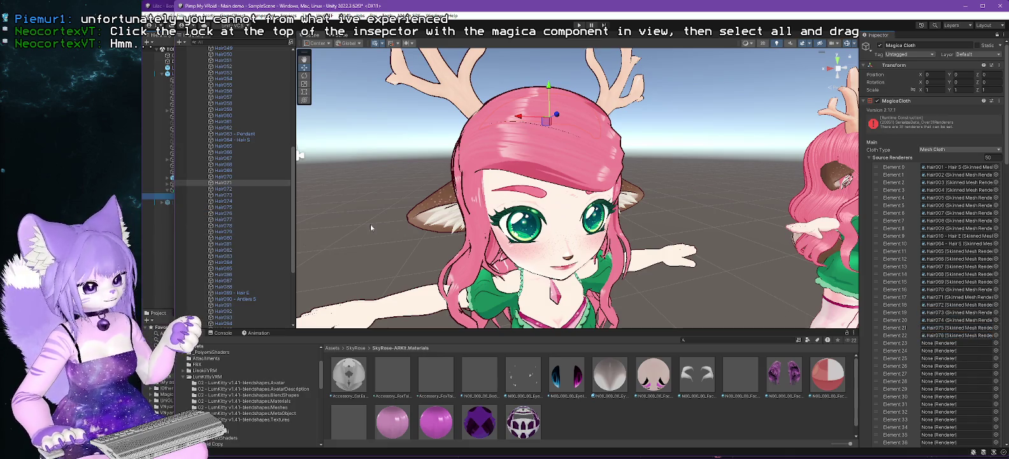
pyautogui.moveTo(223, 219); pyautogui.dragTo(959, 344)
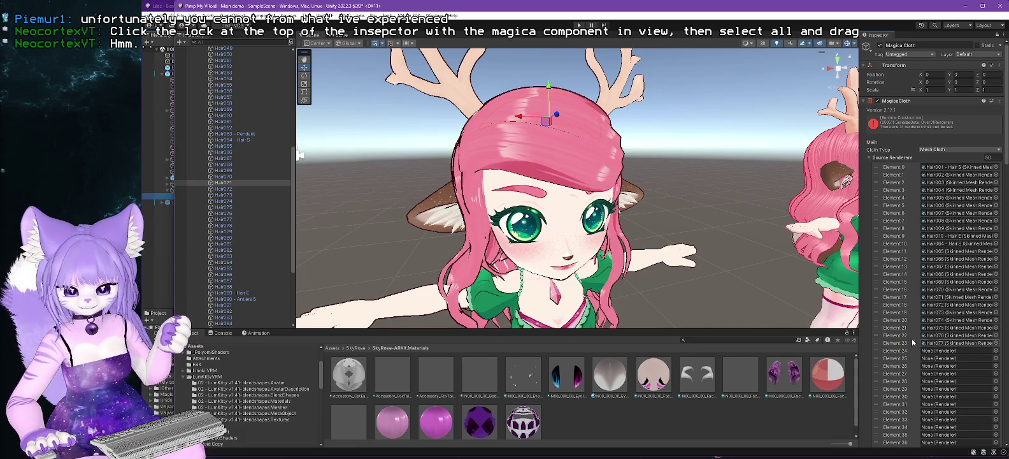
pyautogui.moveTo(224, 228); pyautogui.dragTo(958, 350)
pyautogui.moveTo(223, 231)
pyautogui.mouseDown()
pyautogui.moveTo(354, 328)
pyautogui.moveTo(941, 358)
pyautogui.mouseUp()
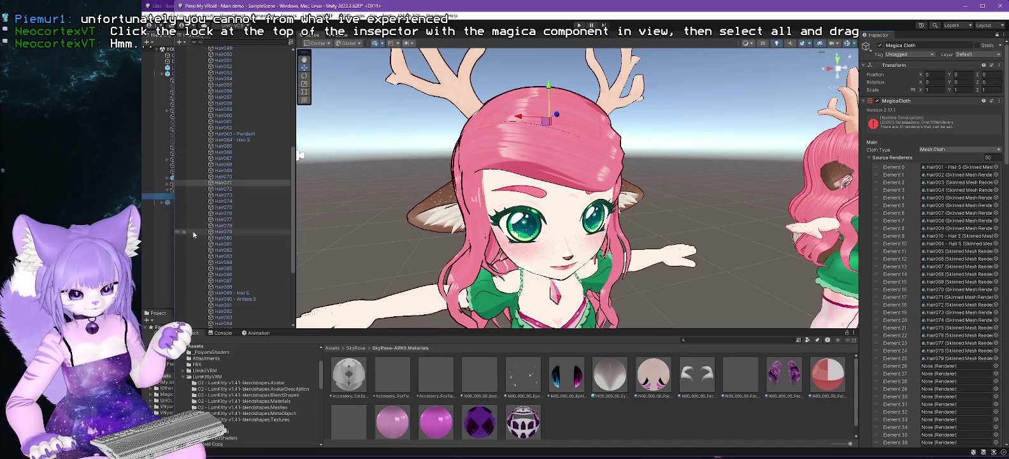
pyautogui.moveTo(223, 237); pyautogui.dragTo(955, 365)
pyautogui.moveTo(232, 247)
pyautogui.mouseDown()
pyautogui.moveTo(445, 293)
pyautogui.moveTo(956, 373)
pyautogui.mouseUp()
pyautogui.moveTo(223, 249); pyautogui.dragTo(932, 385)
# Assign Hair083 through Hair089 to Source Renderers Elements 29 to 35.
pyautogui.scroll(-3, 932, 384)
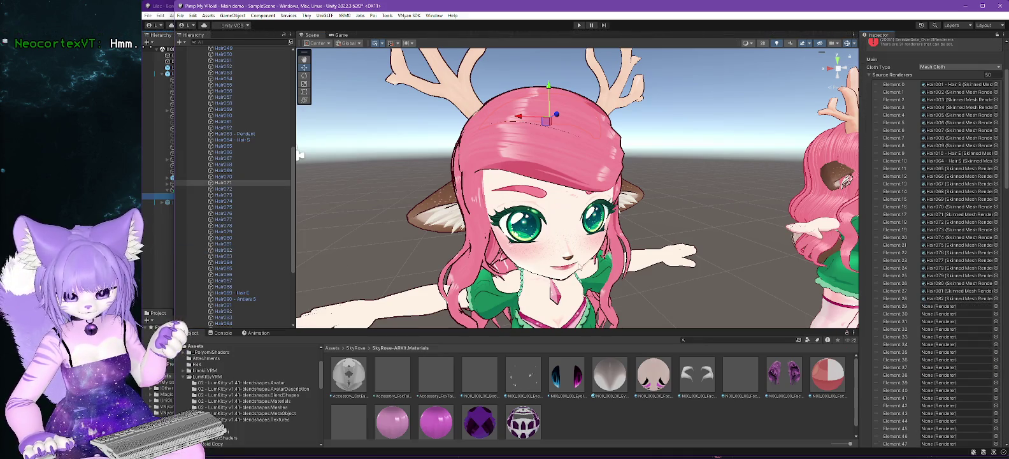
pyautogui.moveTo(219, 258); pyautogui.dragTo(937, 307)
pyautogui.moveTo(223, 261); pyautogui.dragTo(930, 318)
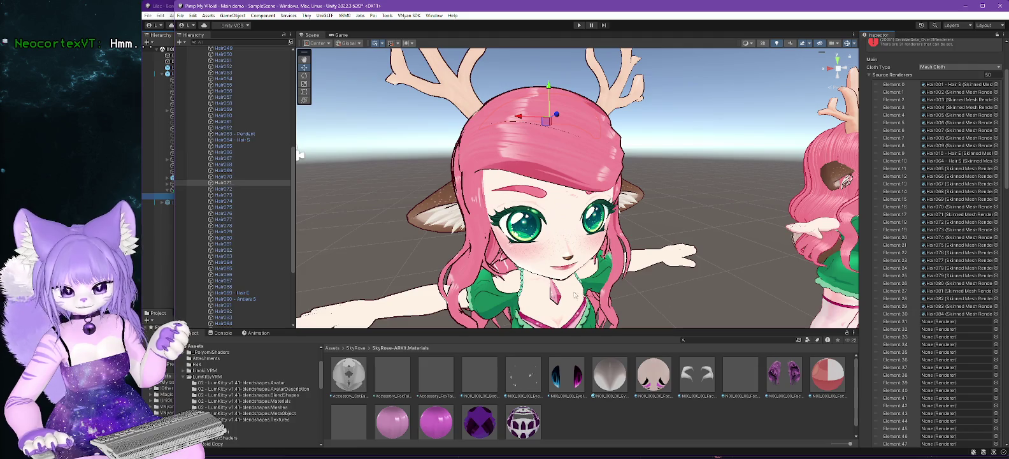
pyautogui.click(222, 268)
pyautogui.moveTo(222, 268); pyautogui.dragTo(937, 322)
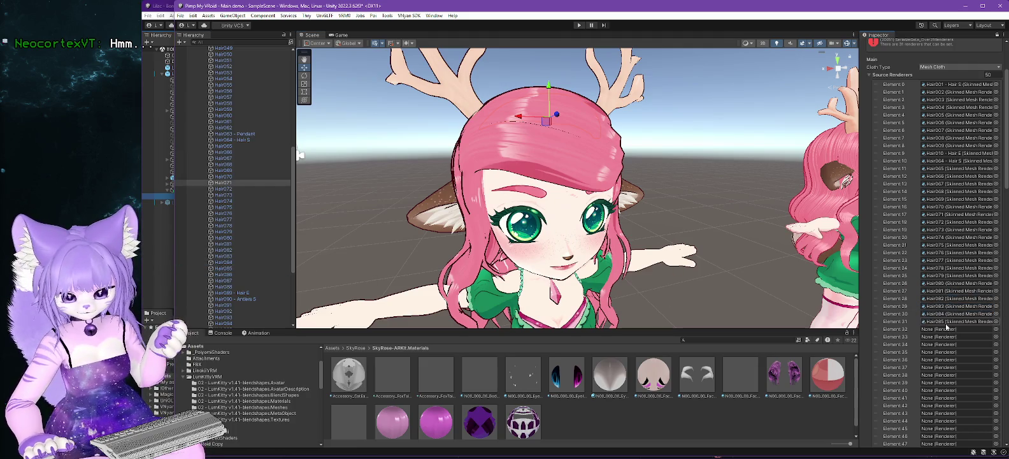
pyautogui.moveTo(227, 276); pyautogui.dragTo(930, 329)
pyautogui.click(218, 288)
pyautogui.moveTo(222, 281)
pyautogui.mouseDown()
pyautogui.moveTo(949, 296)
pyautogui.moveTo(952, 338)
pyautogui.mouseUp()
pyautogui.moveTo(223, 287); pyautogui.dragTo(937, 345)
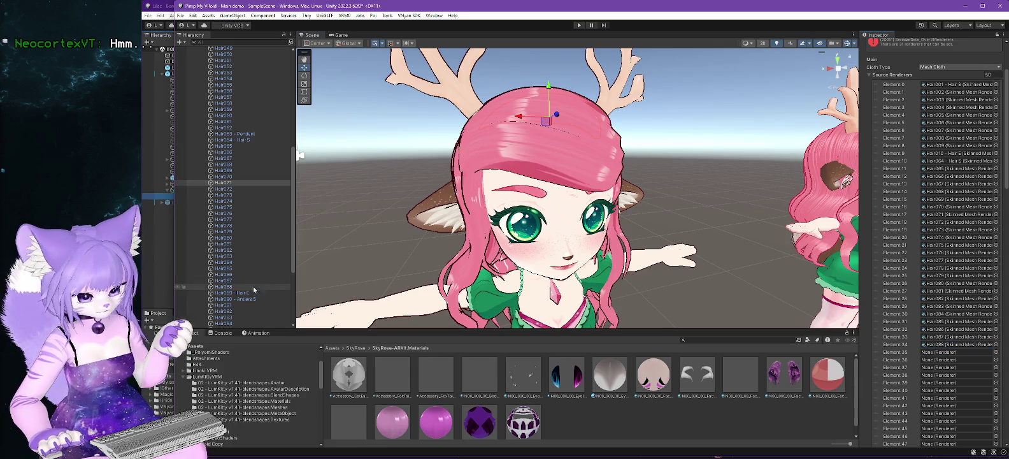
pyautogui.moveTo(223, 293); pyautogui.dragTo(936, 351)
pyautogui.scroll(-3, 997, 330)
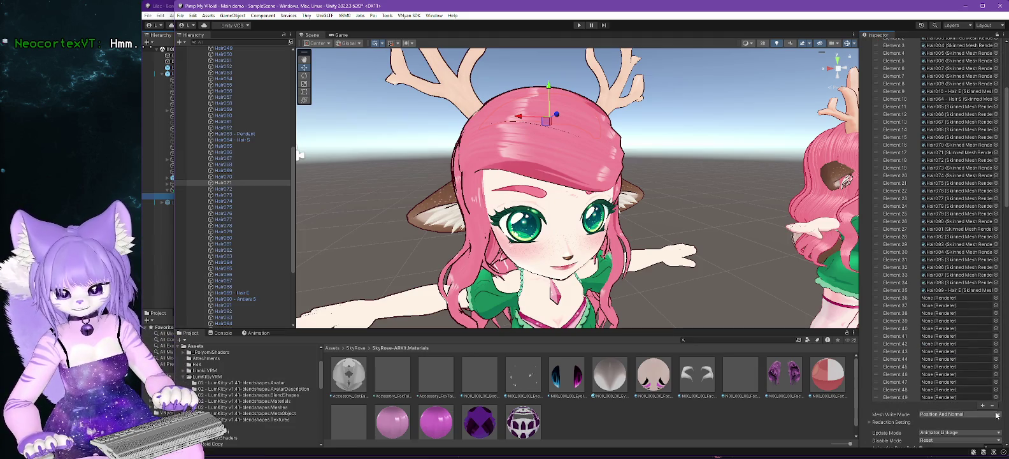
# Delete the 14 empty None entries (Elements 36–49) from Source Renderers.
pyautogui.click(993, 407)
pyautogui.click(993, 401)
pyautogui.click(993, 389)
pyautogui.click(992, 382)
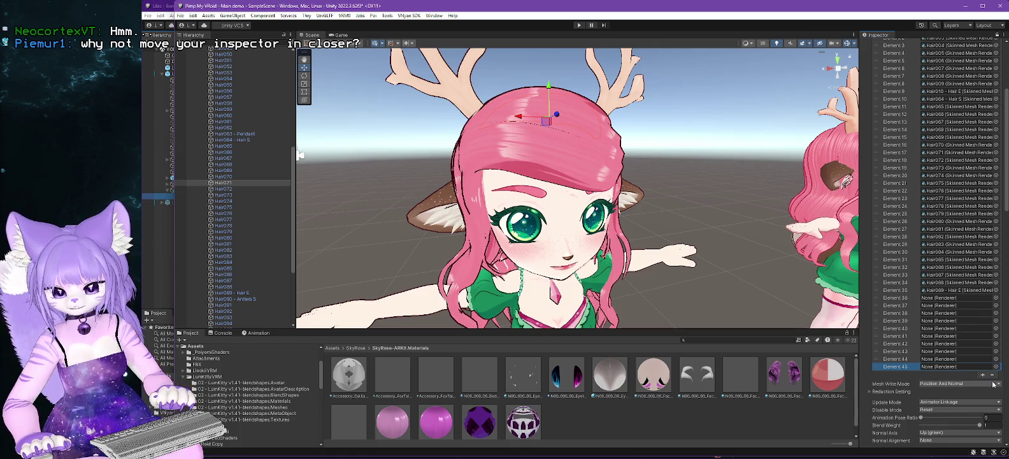
pyautogui.click(993, 375)
pyautogui.click(993, 368)
pyautogui.click(992, 360)
pyautogui.click(993, 352)
pyautogui.click(993, 344)
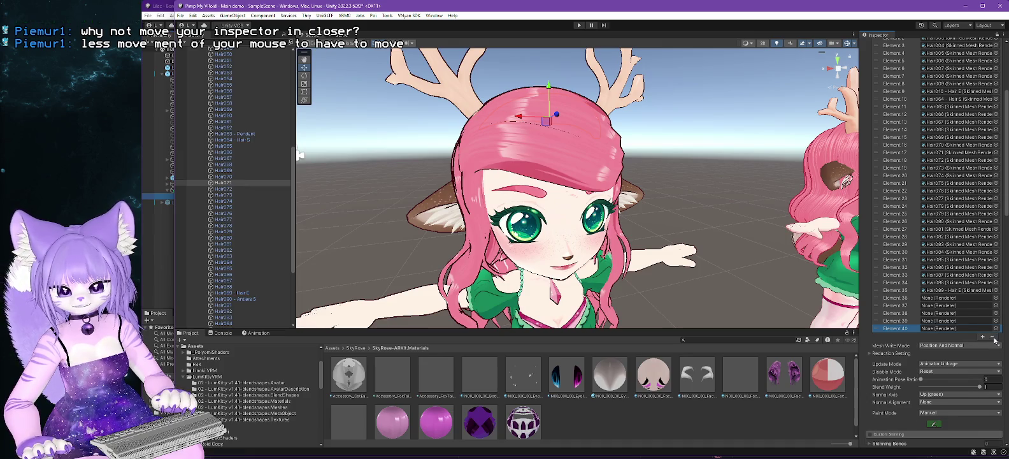
pyautogui.click(992, 336)
pyautogui.click(992, 329)
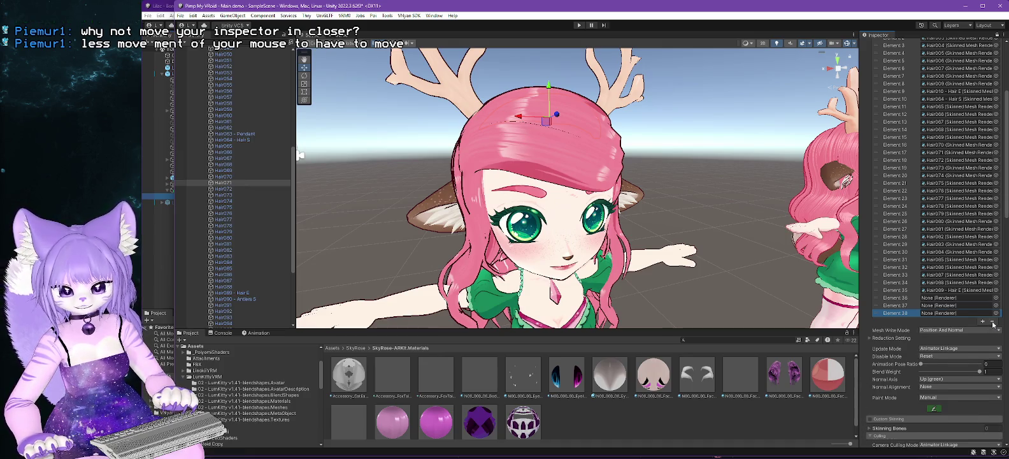
pyautogui.click(992, 321)
pyautogui.click(993, 313)
pyautogui.click(993, 306)
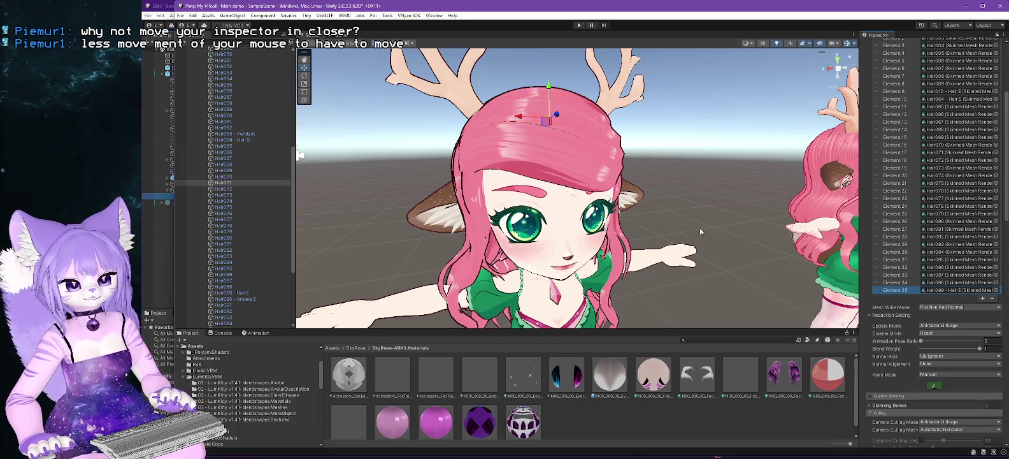
pyautogui.scroll(-3, 615, 235)
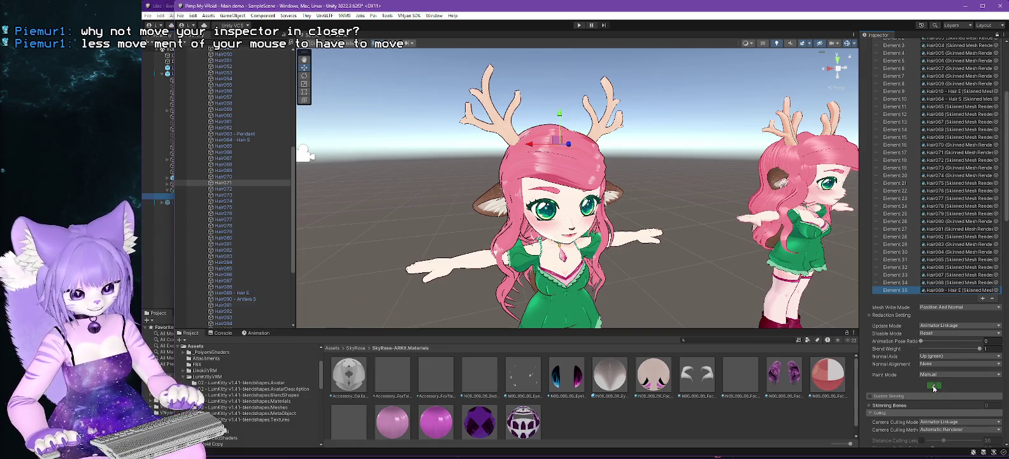
# Run a quick play-mode test of the hair cloth, then stop it.
pyautogui.click(575, 27)
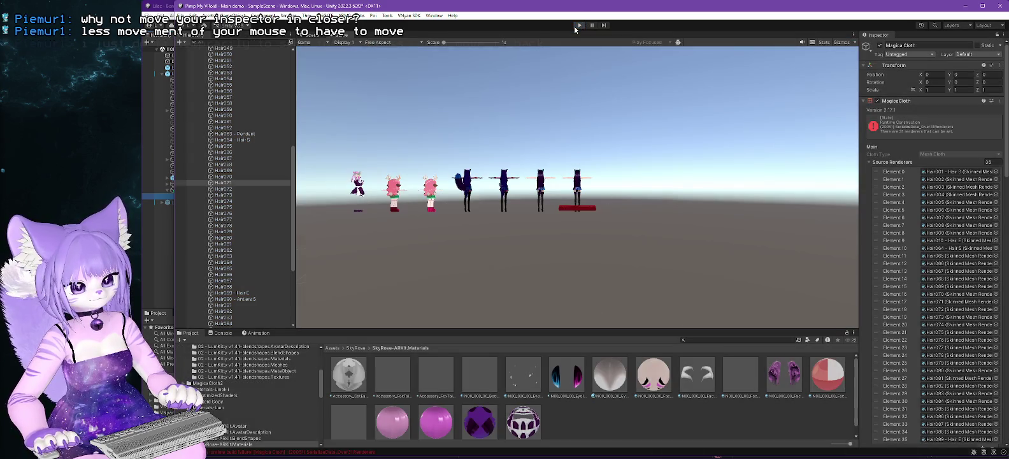
pyautogui.click(573, 25)
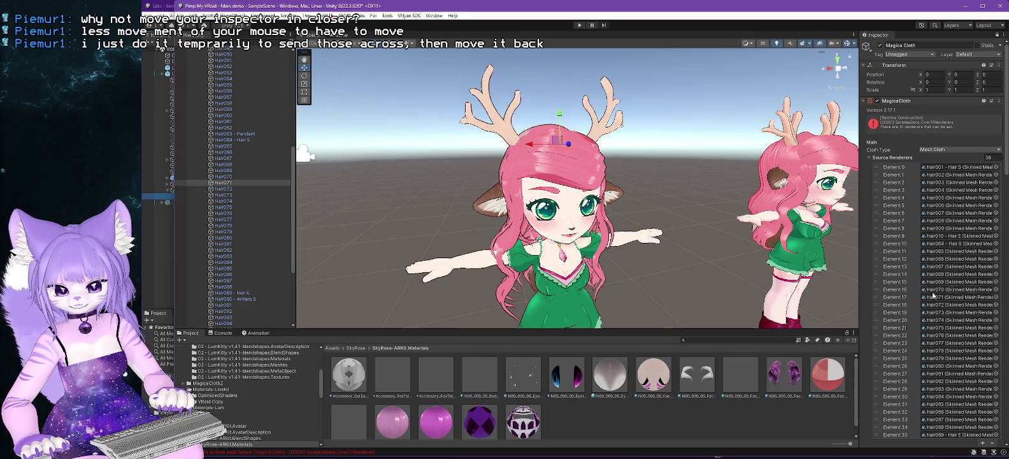
pyautogui.scroll(-8, 916, 278)
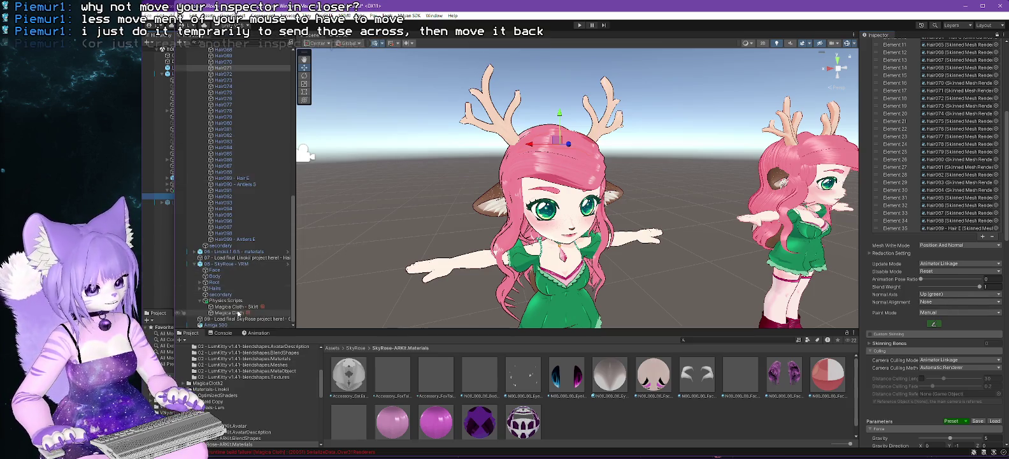
pyautogui.click(933, 324)
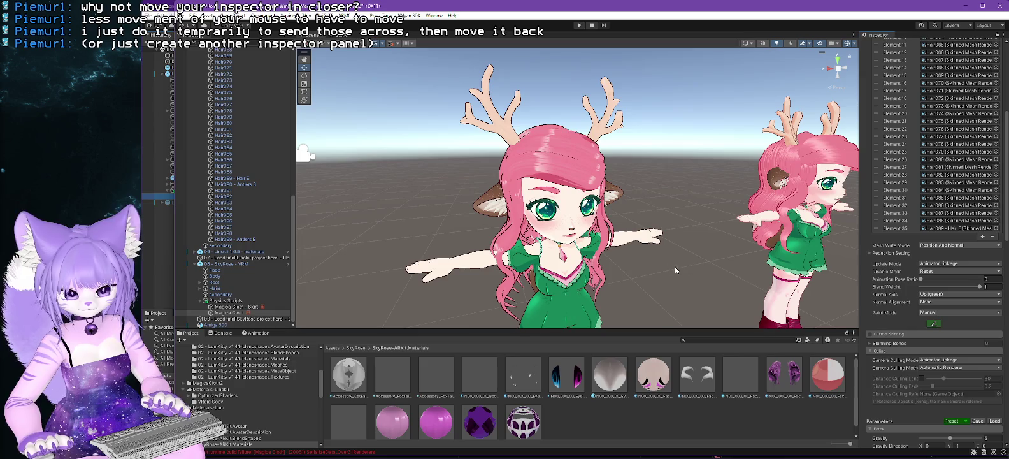
pyautogui.scroll(-4, 691, 256)
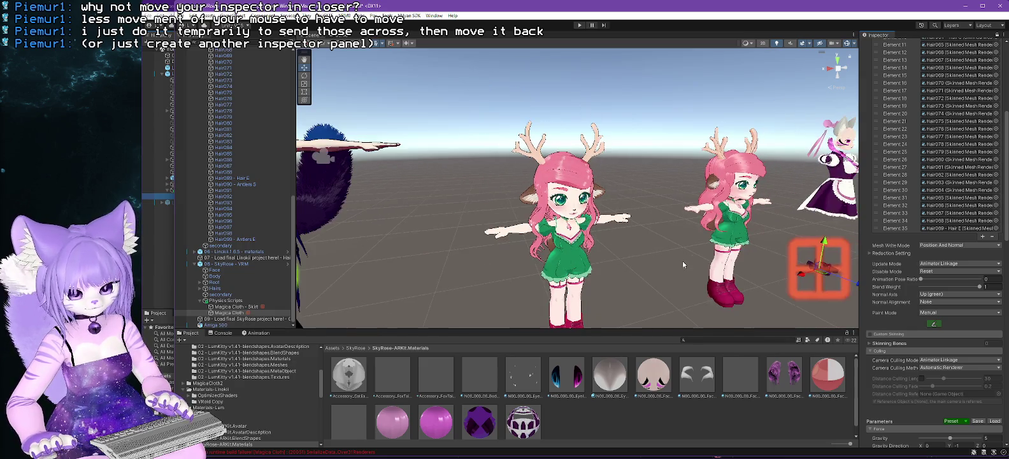
# Expand Reduction Setting to show Simple Distance and Shape Distance, both at 0.
pyautogui.click(854, 44)
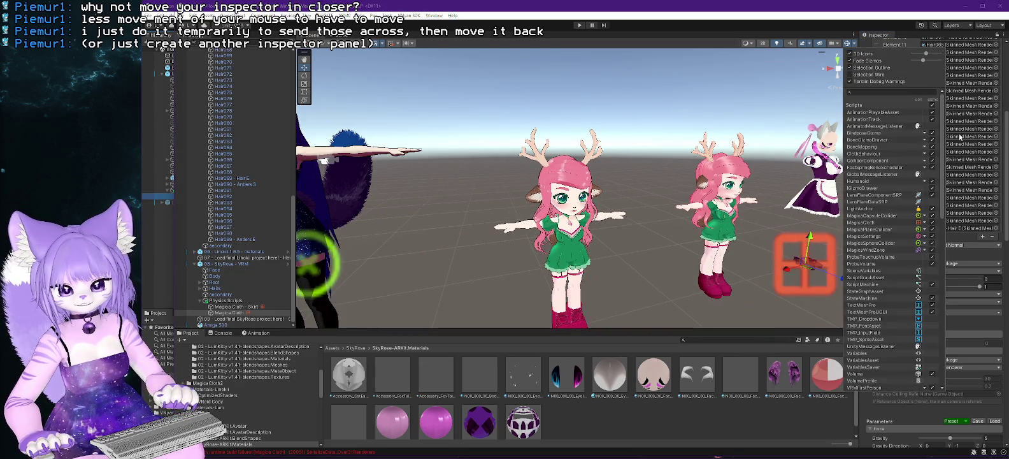
pyautogui.click(630, 225)
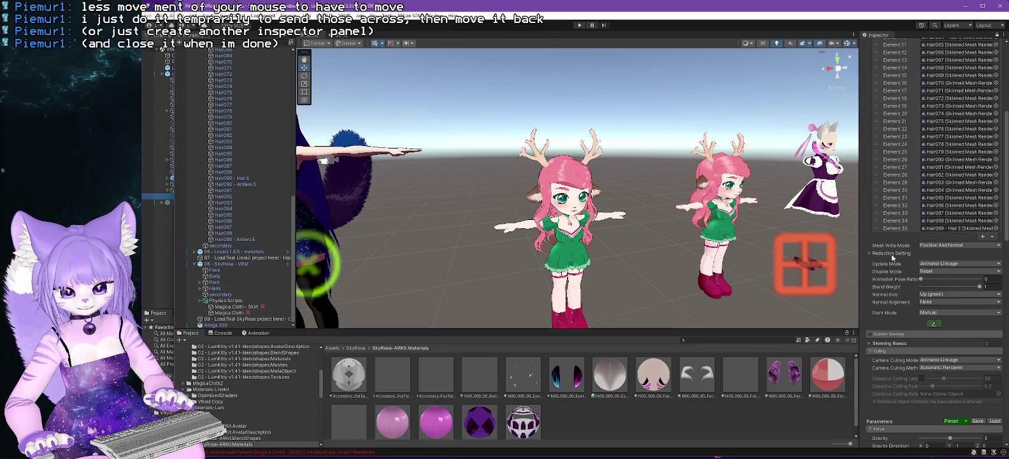
pyautogui.click(869, 253)
pyautogui.click(920, 261)
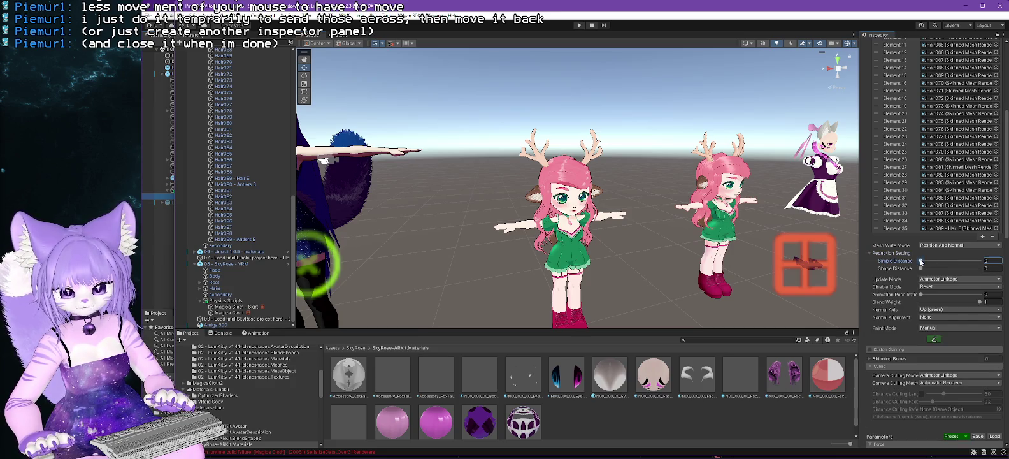
# Zoom the Scene view in close on the pink-haired deer avatar's head and hair.
pyautogui.scroll(-20, 892, 259)
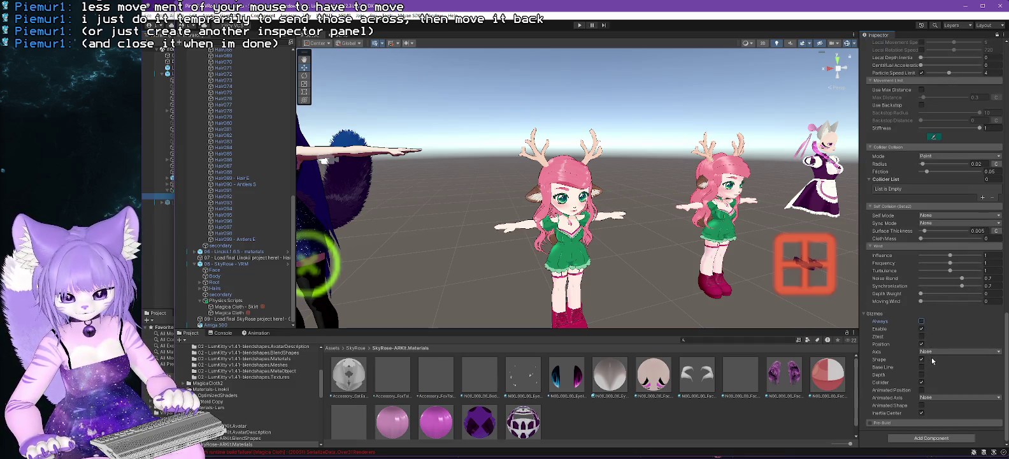
pyautogui.scroll(10, 915, 277)
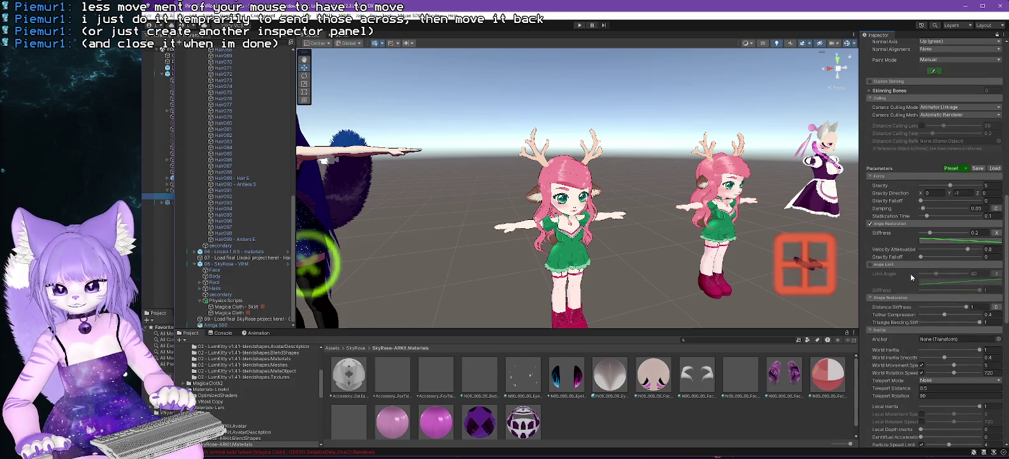
pyautogui.scroll(3, 910, 273)
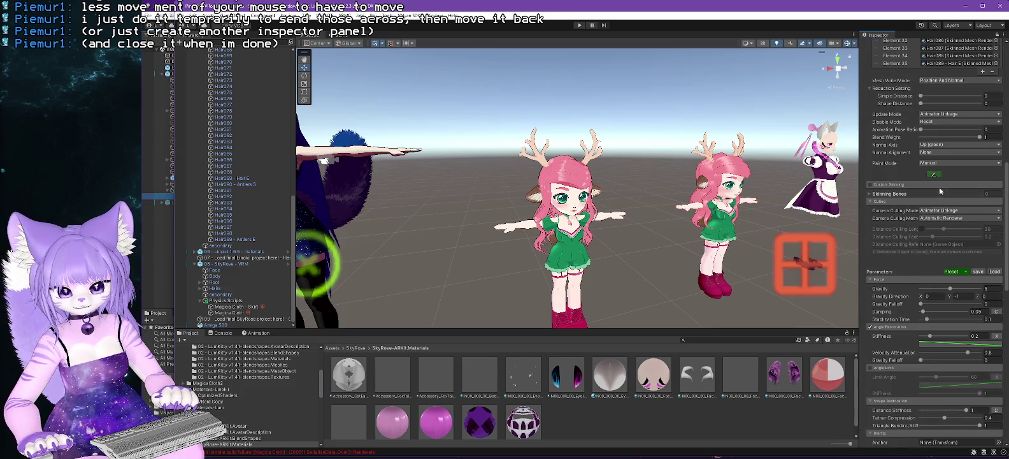
pyautogui.scroll(1, 954, 153)
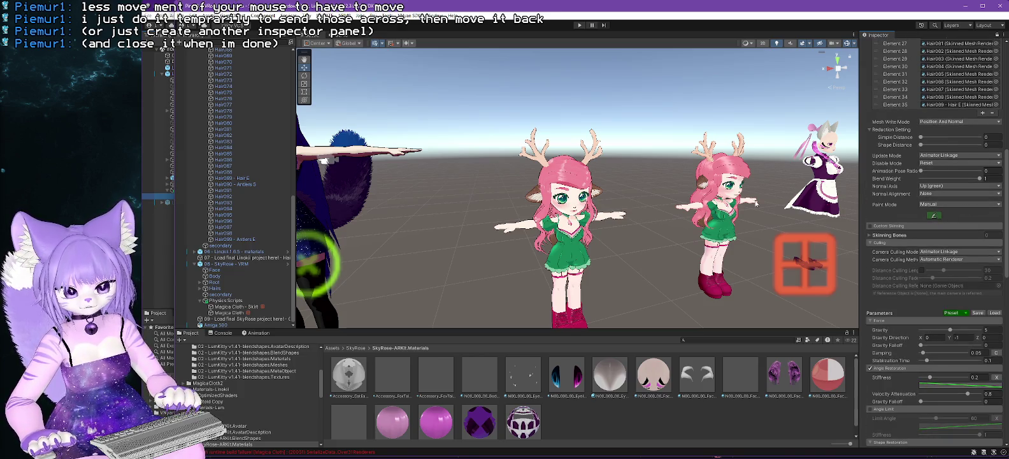
pyautogui.scroll(8, 925, 159)
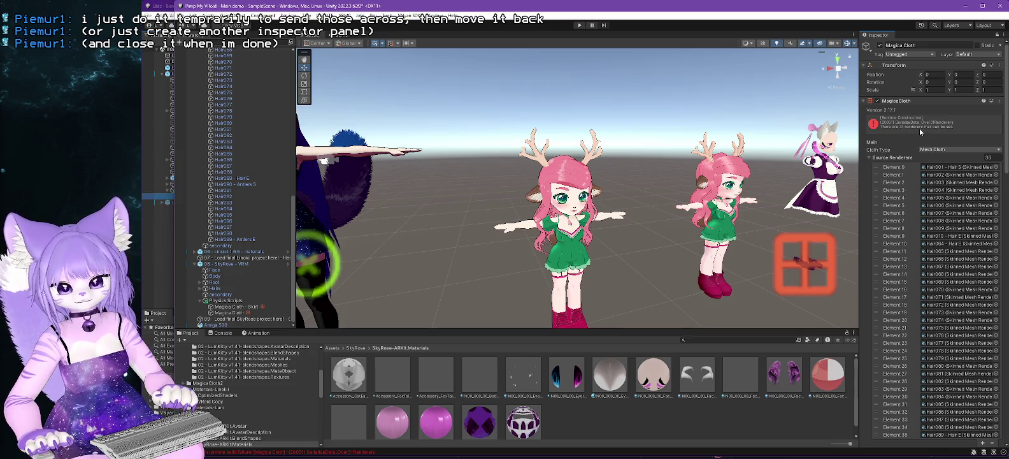
pyautogui.scroll(5, 656, 181)
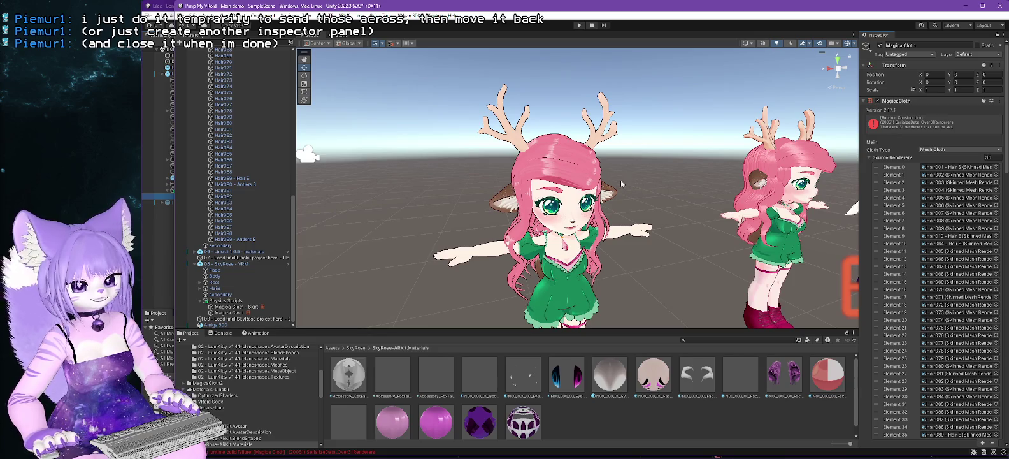
pyautogui.scroll(15, 293, 220)
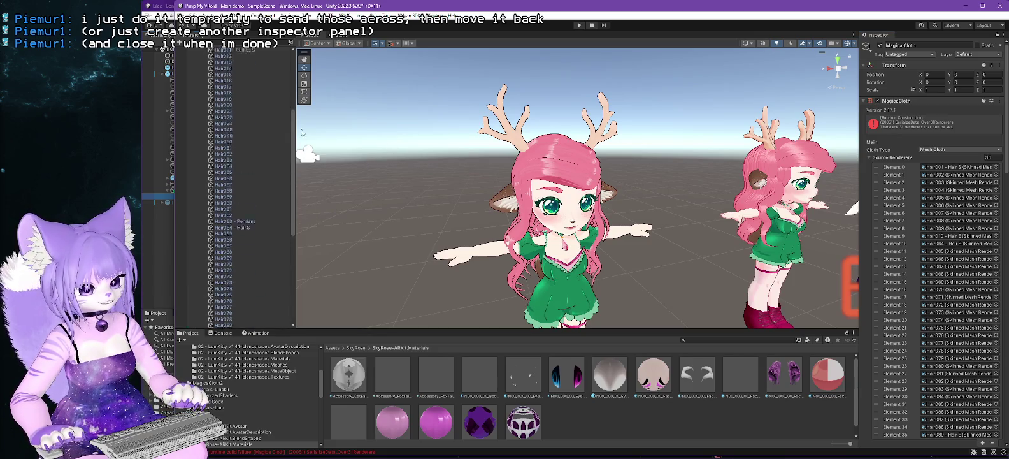
# Select Hair001 through Hair006 in turn, orbiting to the side to see where each sits.
pyautogui.click(237, 123)
pyautogui.moveTo(419, 176)
pyautogui.mouseDown()
pyautogui.moveTo(559, 223)
pyautogui.moveTo(491, 224)
pyautogui.mouseUp()
pyautogui.click(220, 130)
pyautogui.click(223, 135)
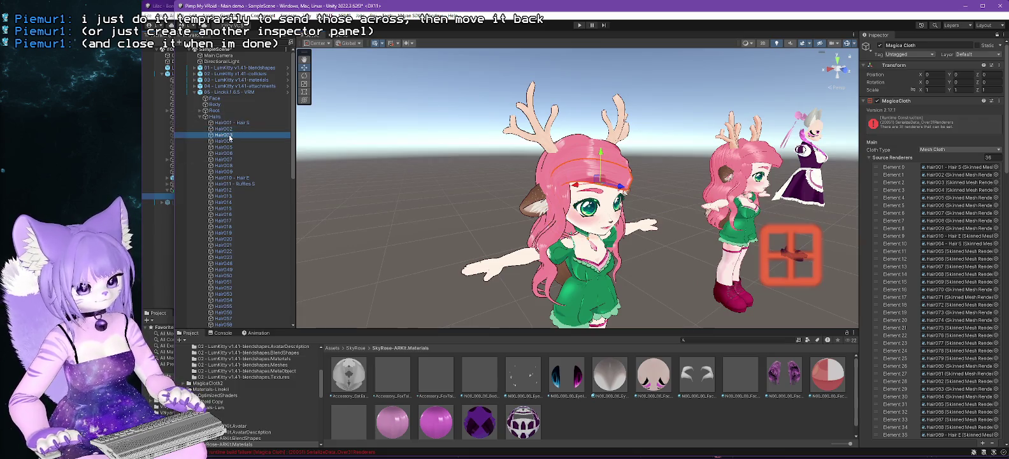
pyautogui.click(228, 142)
pyautogui.click(228, 147)
pyautogui.click(225, 153)
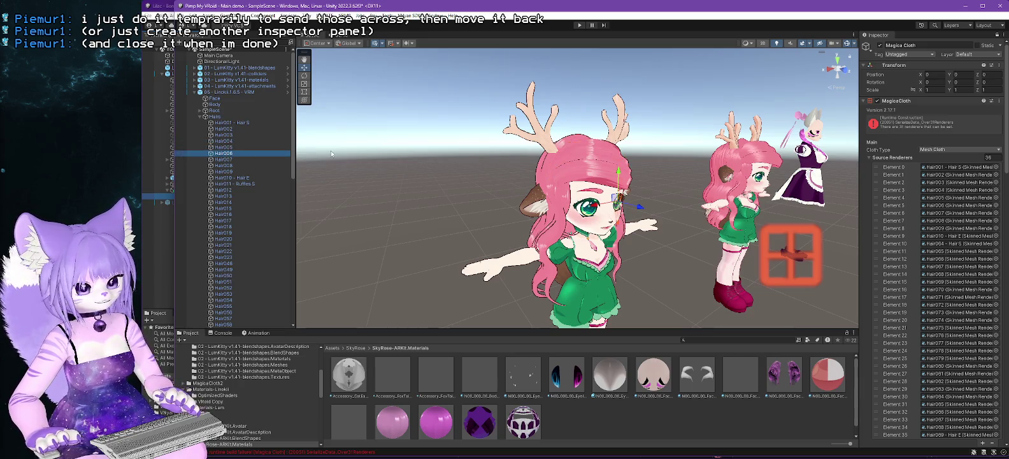
# Revisit Hair005, then Hair002 through Hair005, to confirm which hair area each covers.
pyautogui.click(226, 147)
pyautogui.click(230, 129)
pyautogui.click(249, 135)
pyautogui.click(265, 141)
pyautogui.click(283, 147)
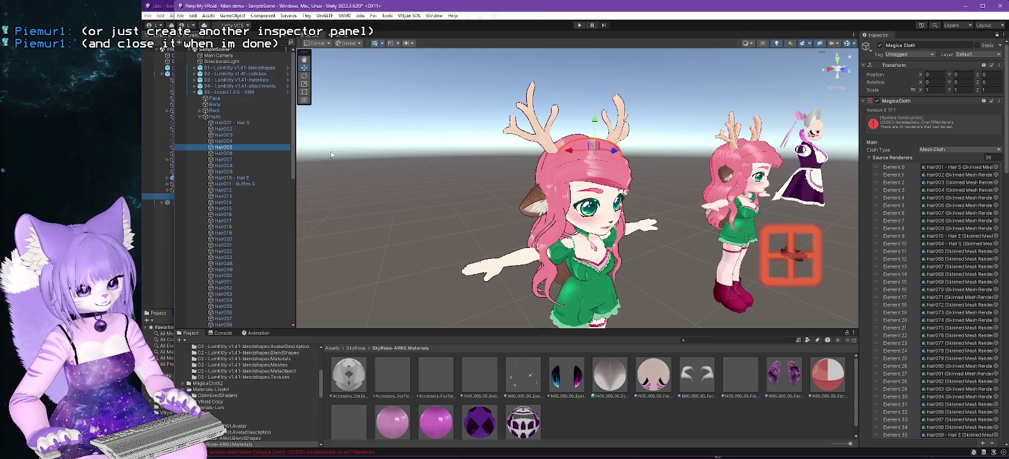
# Delete the Hair002, Hair003, Hair004 and Hair005 source renderer entries, then select Hair006.
pyautogui.rightClick(896, 176)
pyautogui.click(924, 237)
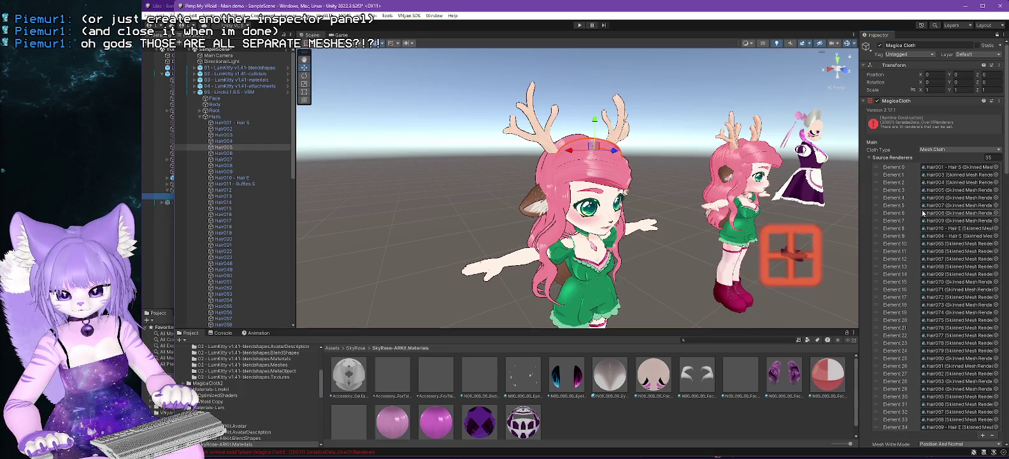
pyautogui.rightClick(900, 176)
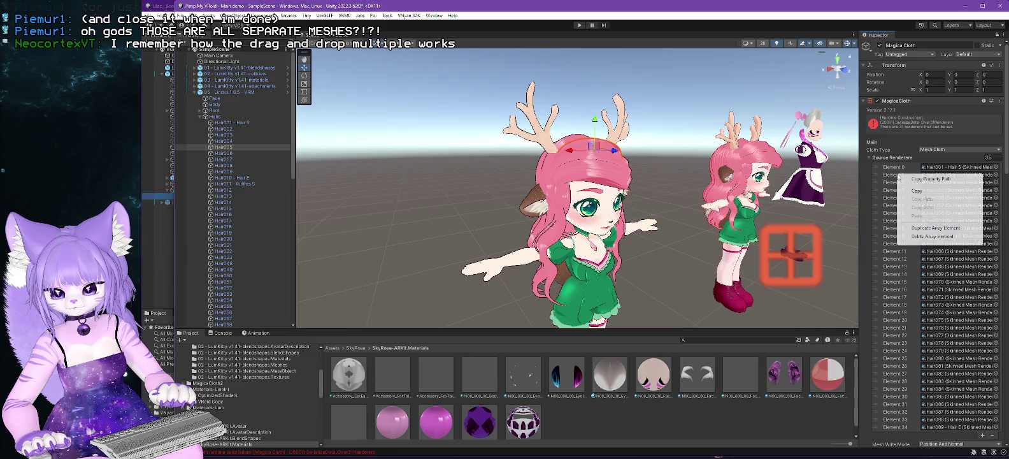
pyautogui.click(928, 237)
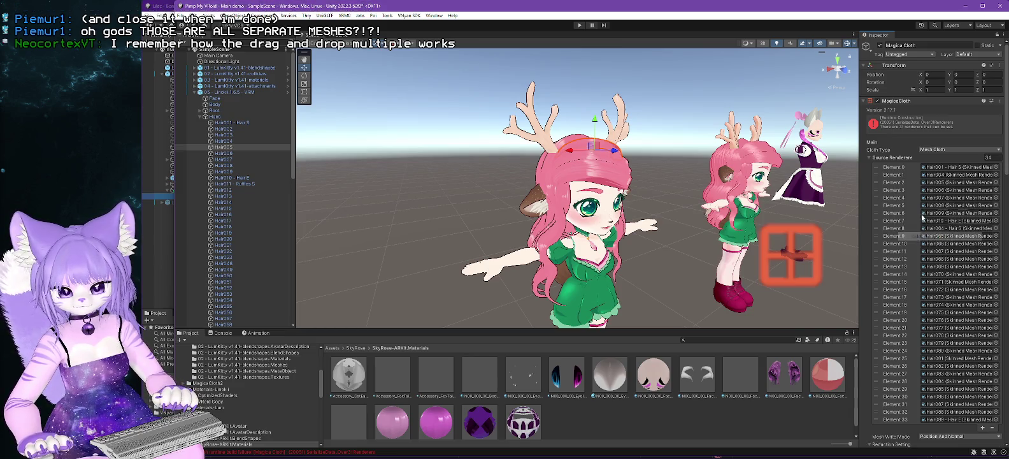
pyautogui.rightClick(896, 176)
pyautogui.click(927, 238)
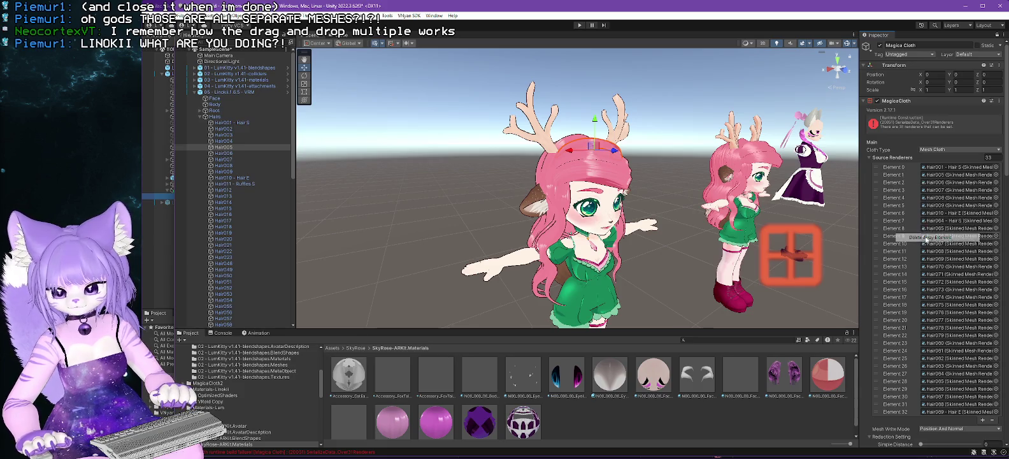
pyautogui.rightClick(897, 180)
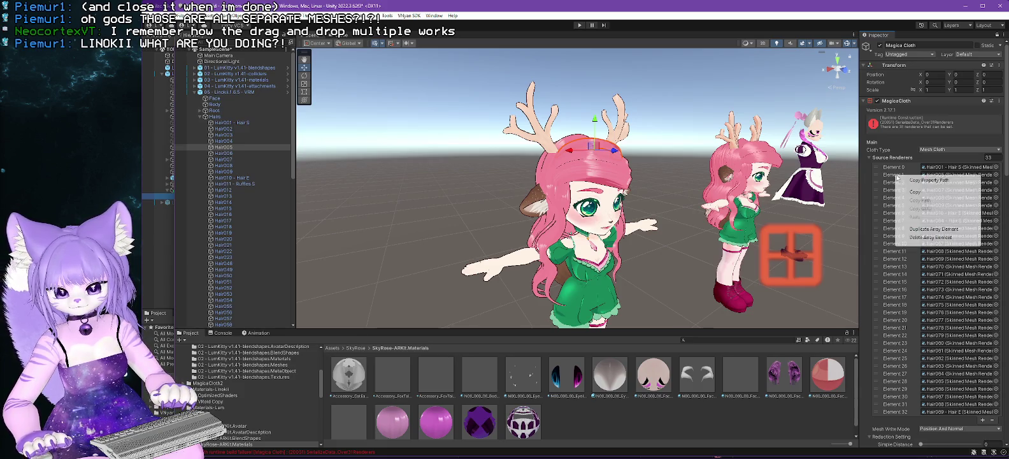
pyautogui.click(924, 237)
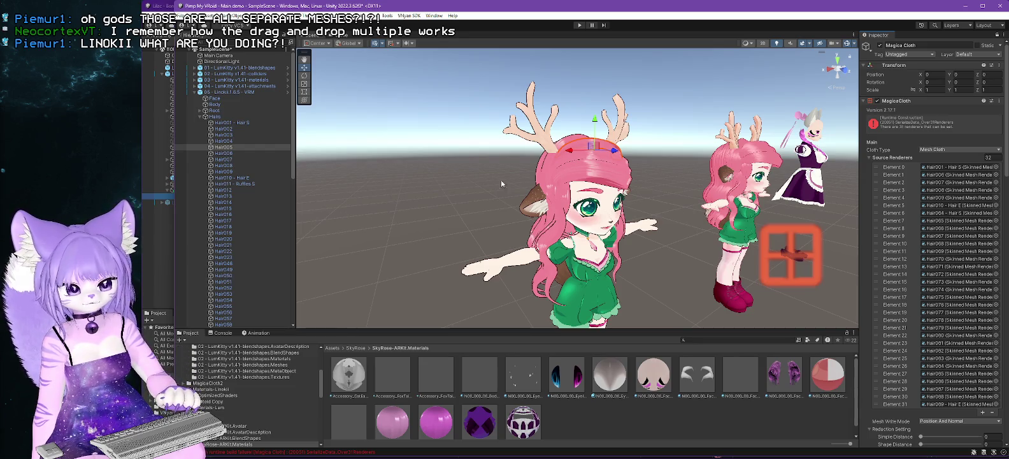
pyautogui.click(223, 153)
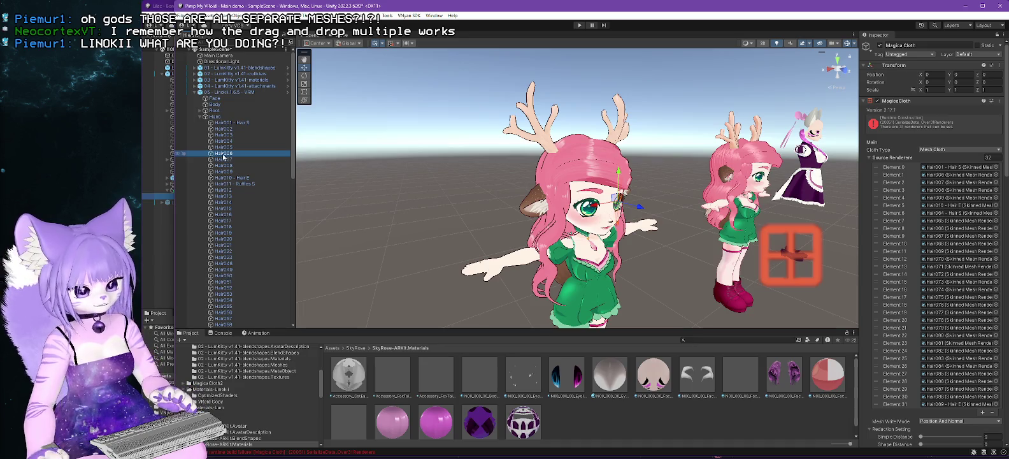
# Frame Hair006 and step through Hair007 and Hair008 to see them on the model.
pyautogui.doubleClick(223, 154)
pyautogui.click(224, 160)
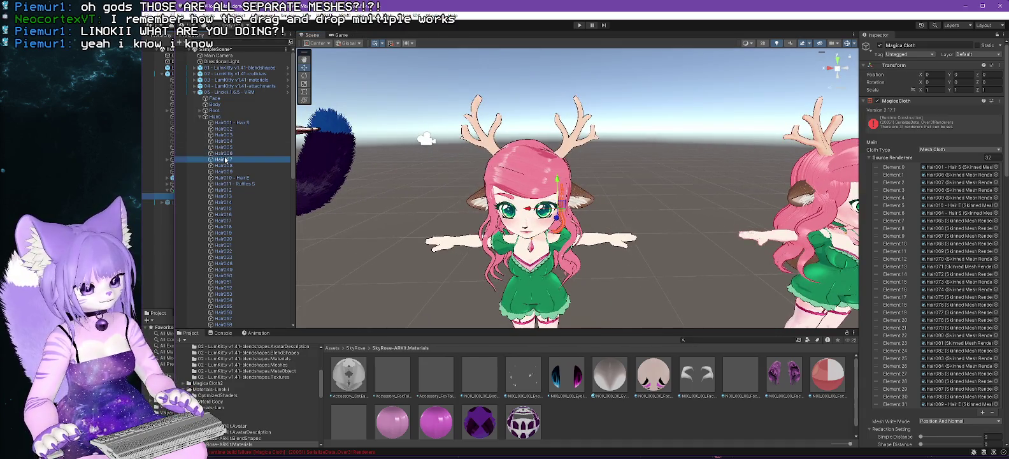
pyautogui.press('Down')
pyautogui.press('Down')
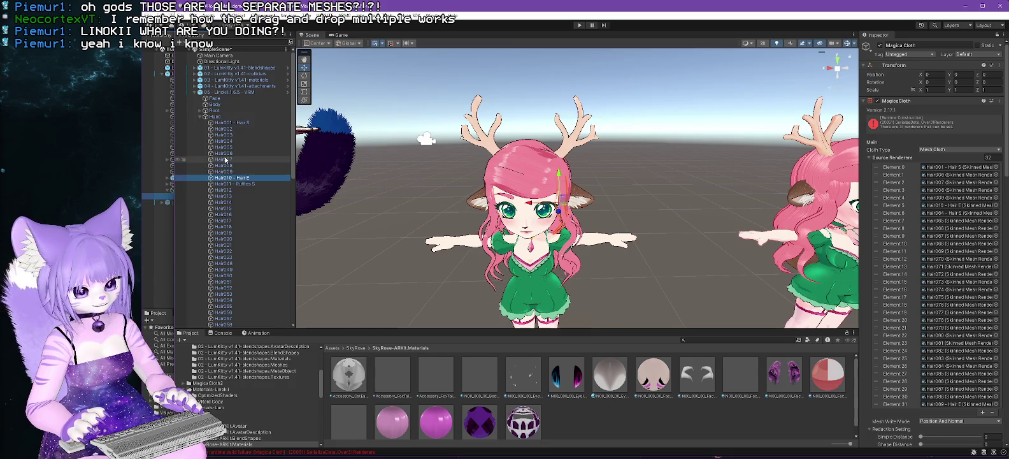
pyautogui.scroll(-7, 224, 160)
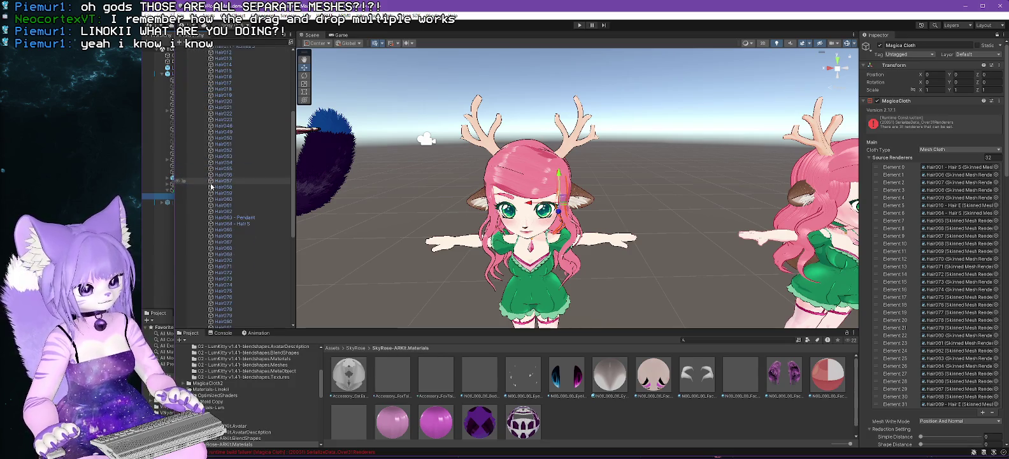
# Inspect Hair064 through Hair068 and Hair072, framing and orbiting around the head.
pyautogui.click(226, 223)
pyautogui.moveTo(370, 231)
pyautogui.mouseDown()
pyautogui.moveTo(629, 209)
pyautogui.moveTo(515, 205)
pyautogui.mouseUp()
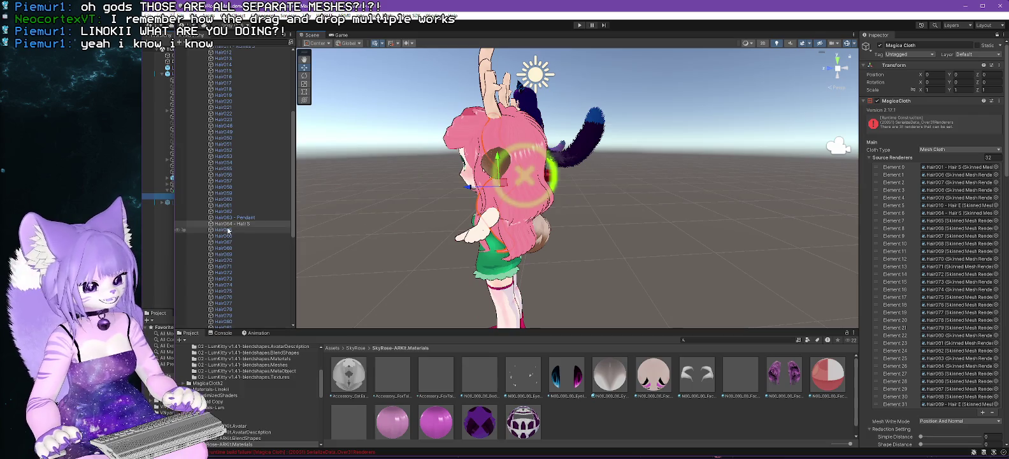
pyautogui.press('f')
pyautogui.moveTo(395, 254)
pyautogui.mouseDown()
pyautogui.moveTo(638, 263)
pyautogui.moveTo(479, 191)
pyautogui.mouseUp()
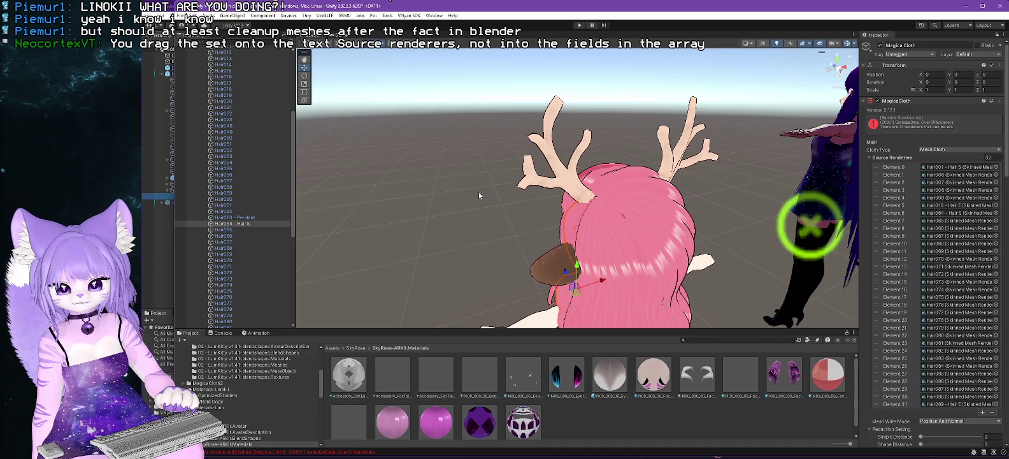
pyautogui.click(227, 231)
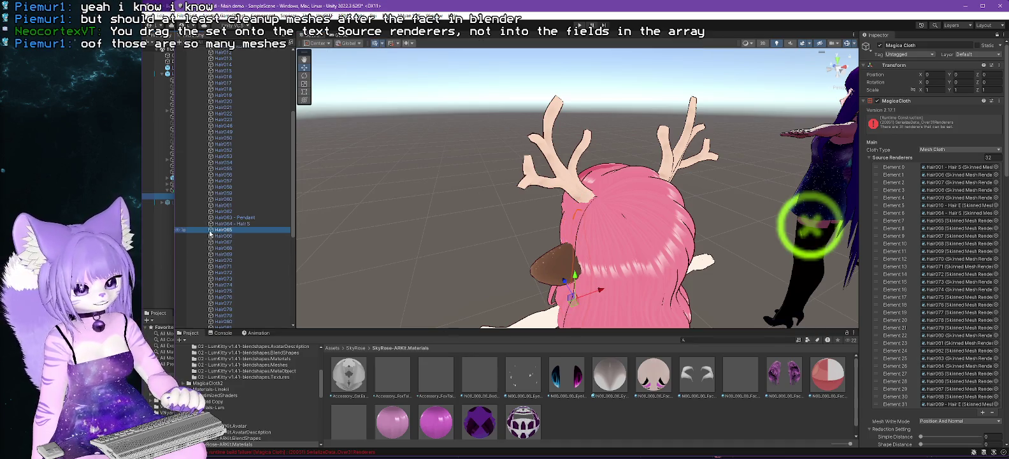
pyautogui.press('Down')
pyautogui.press('Down')
pyautogui.press('Down')
pyautogui.press('Down')
pyautogui.press('Down')
pyautogui.press('Down')
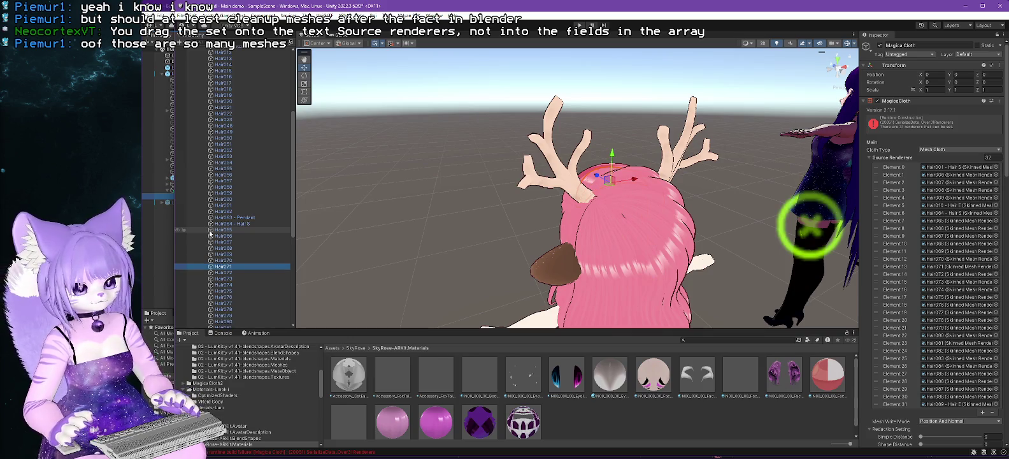
pyautogui.moveTo(440, 239)
pyautogui.mouseDown()
pyautogui.moveTo(585, 233)
pyautogui.moveTo(622, 213)
pyautogui.mouseUp()
pyautogui.click(216, 272)
# Orbit close around the head and compare the positions of Hair072 and Hair073.
pyautogui.moveTo(561, 286)
pyautogui.mouseDown()
pyautogui.moveTo(575, 290)
pyautogui.moveTo(580, 252)
pyautogui.mouseUp()
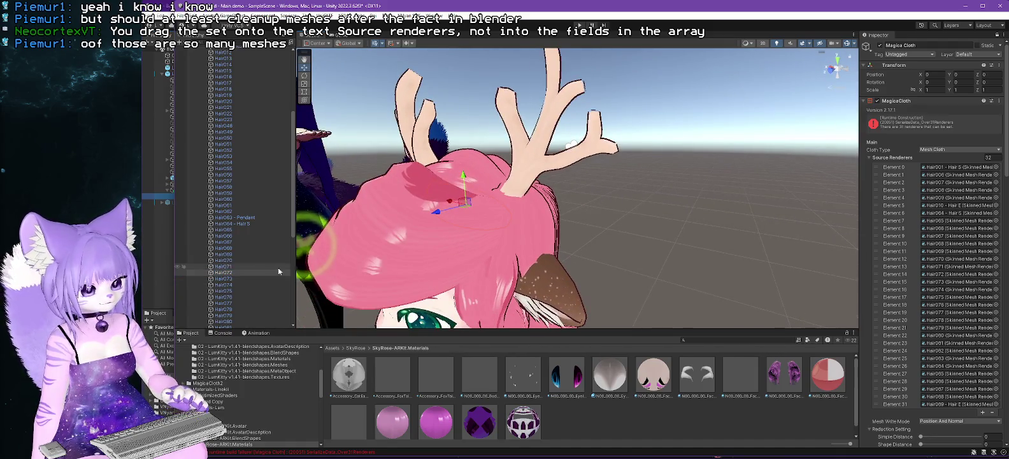
pyautogui.click(230, 270)
pyautogui.press('Down')
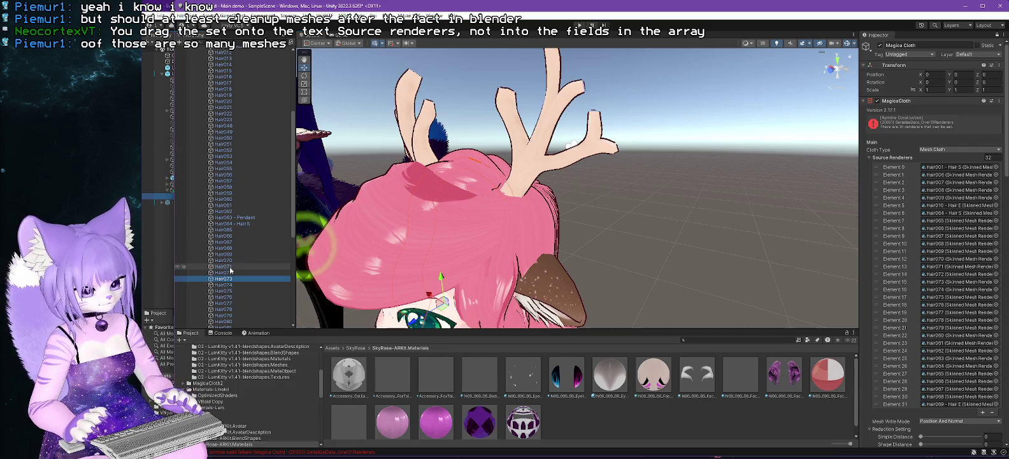
pyautogui.click(230, 270)
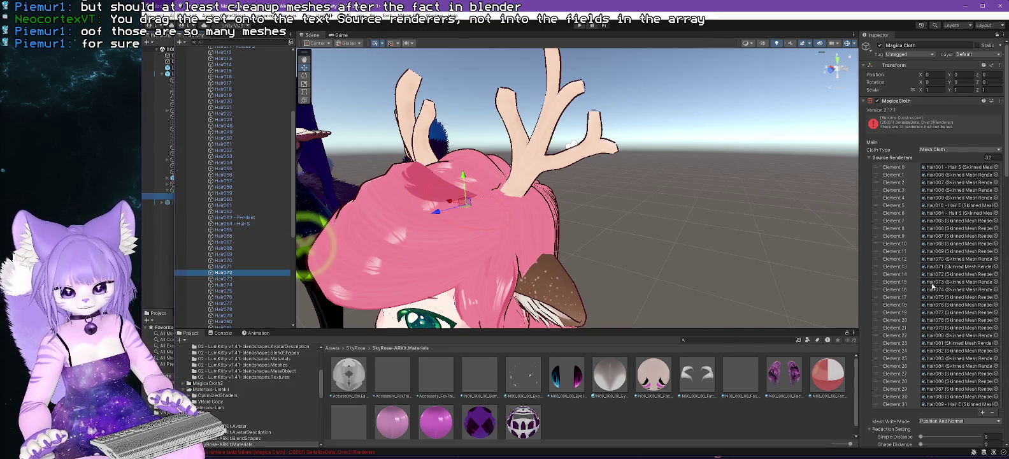
# Delete the Hair071 and Hair072 source renderer entries, then orbit back to a front view.
pyautogui.rightClick(889, 268)
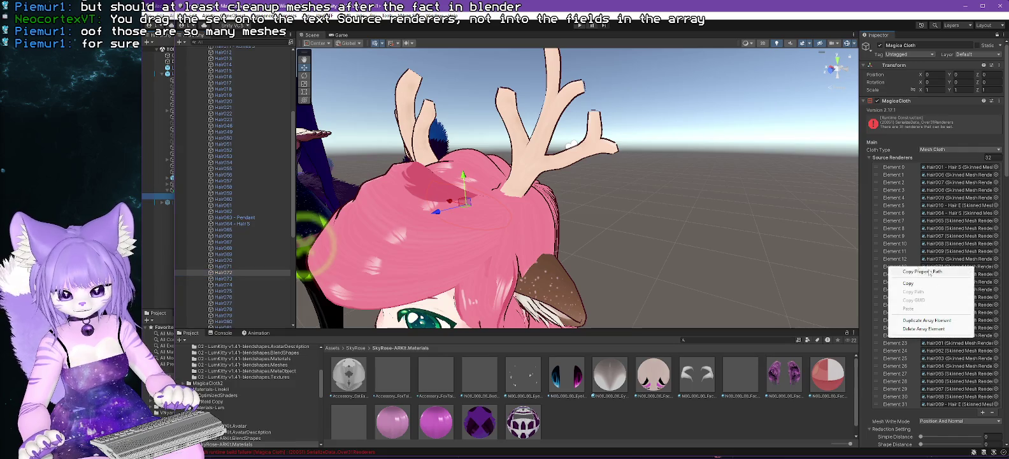
pyautogui.click(917, 328)
pyautogui.scroll(-5, 912, 288)
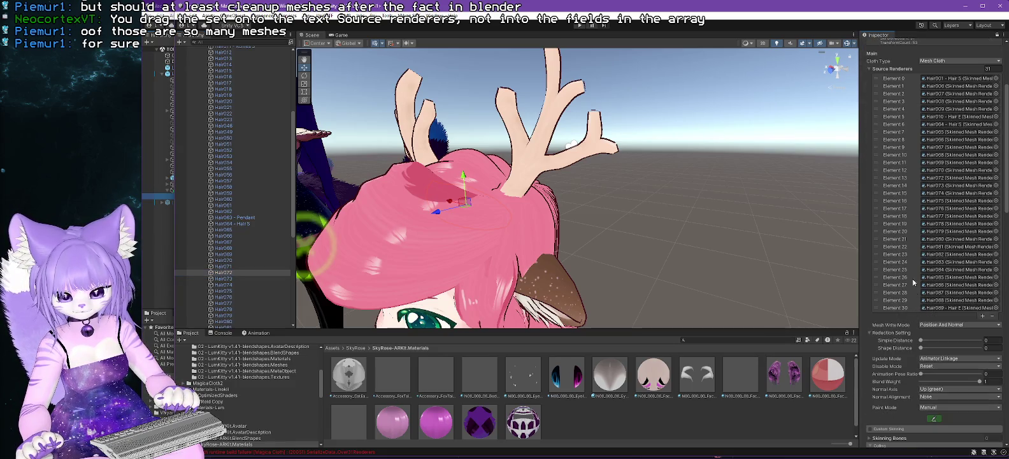
pyautogui.rightClick(894, 179)
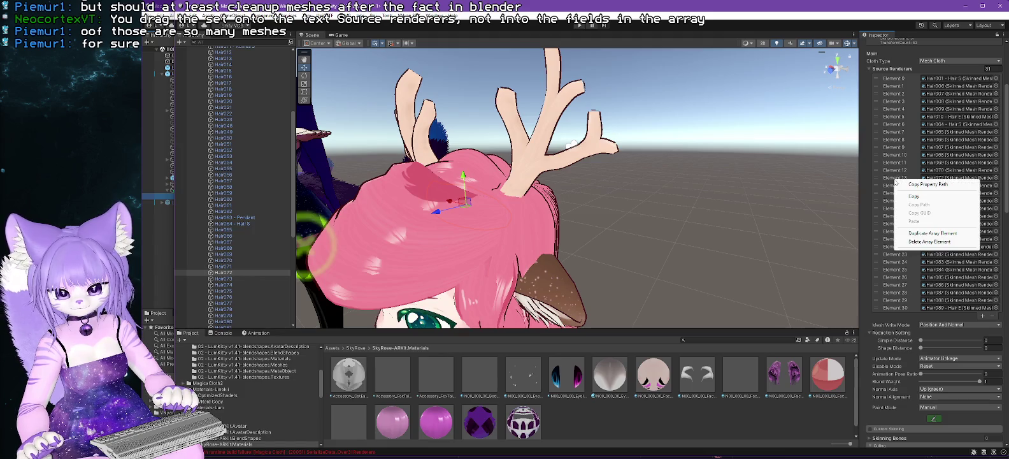
pyautogui.click(926, 242)
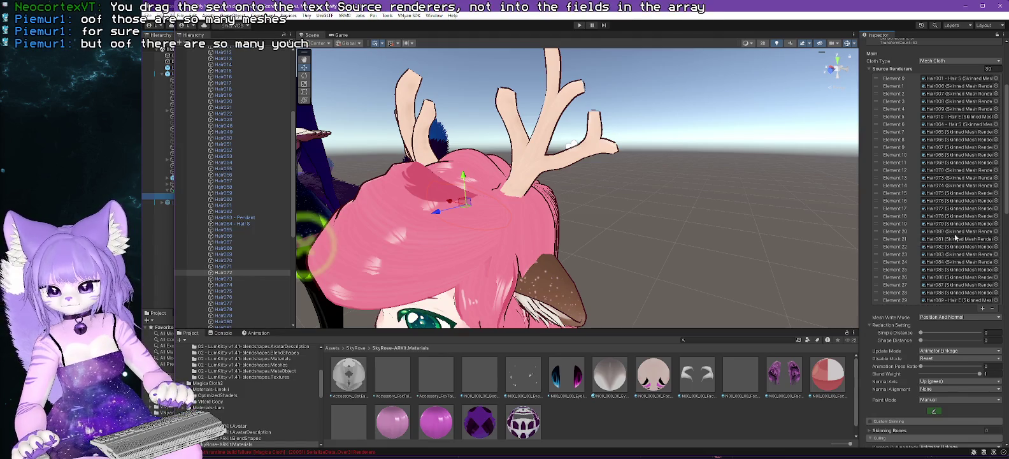
pyautogui.moveTo(738, 251)
pyautogui.mouseDown()
pyautogui.moveTo(722, 223)
pyautogui.moveTo(448, 163)
pyautogui.mouseUp()
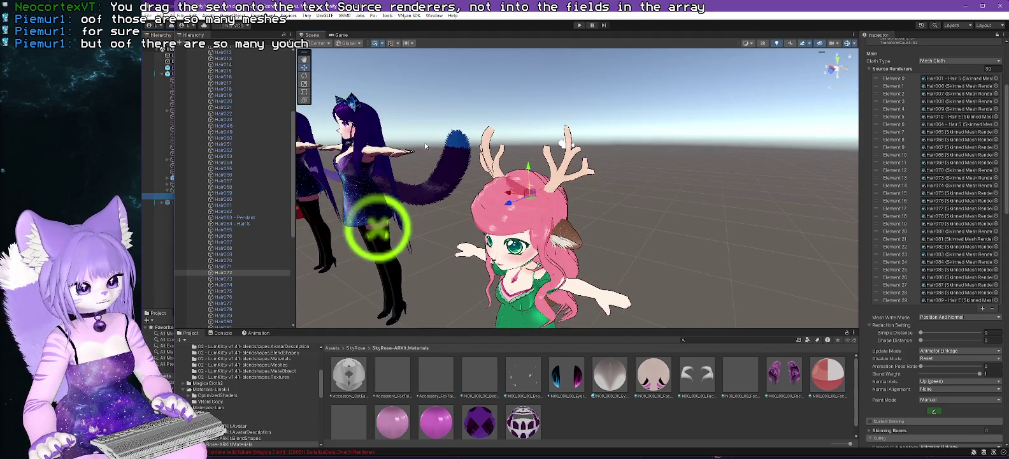
pyautogui.scroll(2, 425, 143)
pyautogui.moveTo(457, 197); pyautogui.dragTo(519, 164)
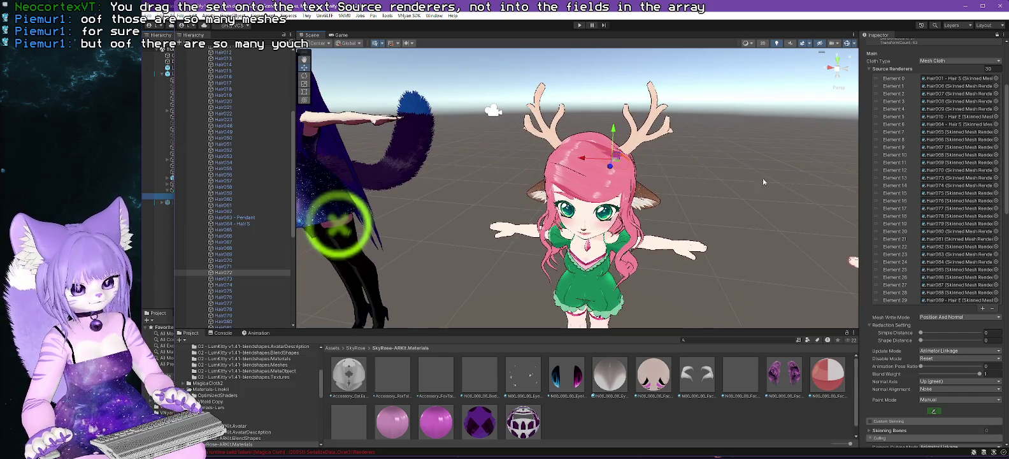
pyautogui.scroll(2, 696, 206)
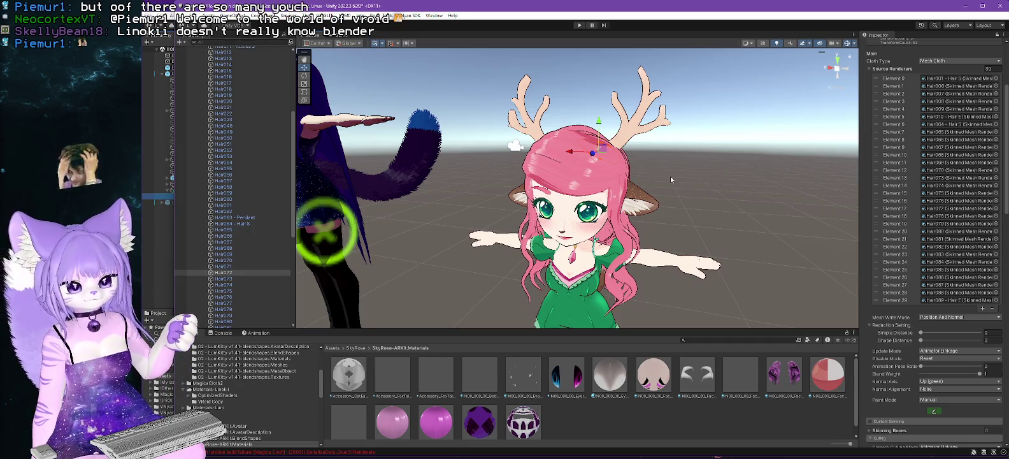
pyautogui.scroll(2, 670, 178)
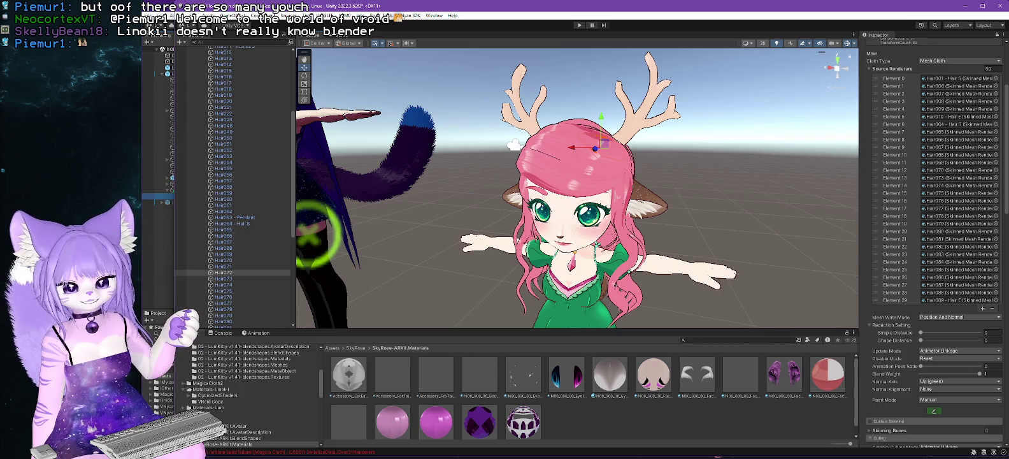
pyautogui.scroll(-6, 950, 258)
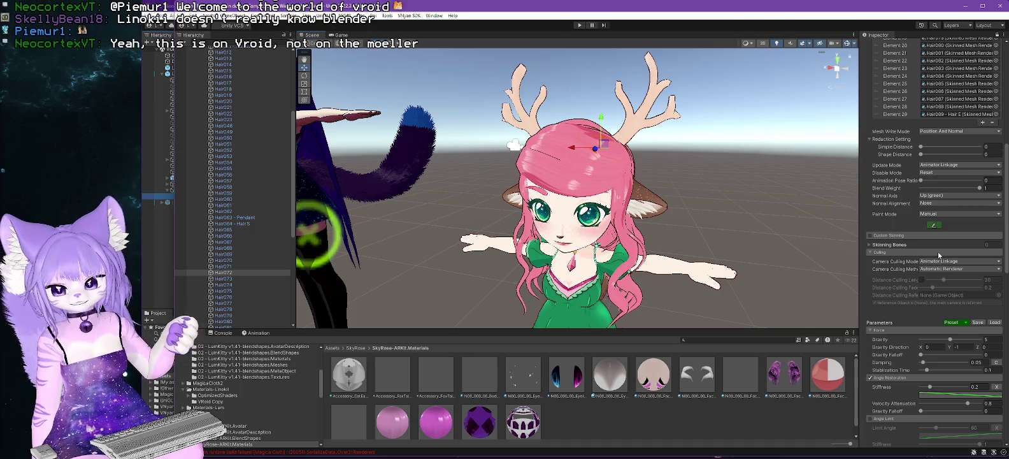
pyautogui.scroll(3, 938, 255)
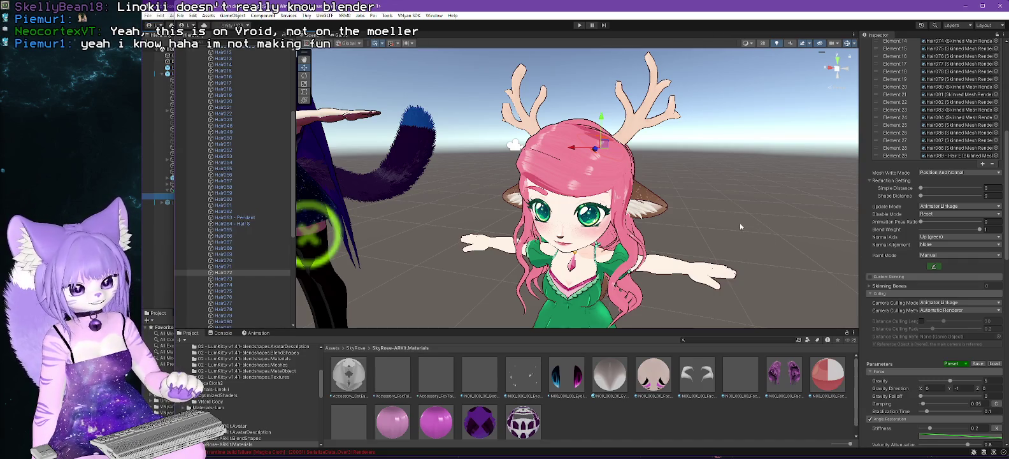
pyautogui.scroll(1, 726, 234)
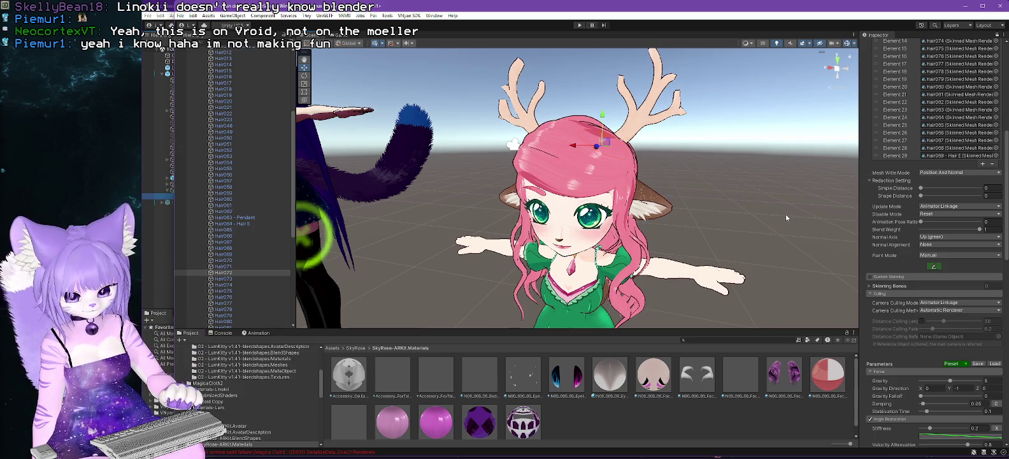
pyautogui.click(932, 266)
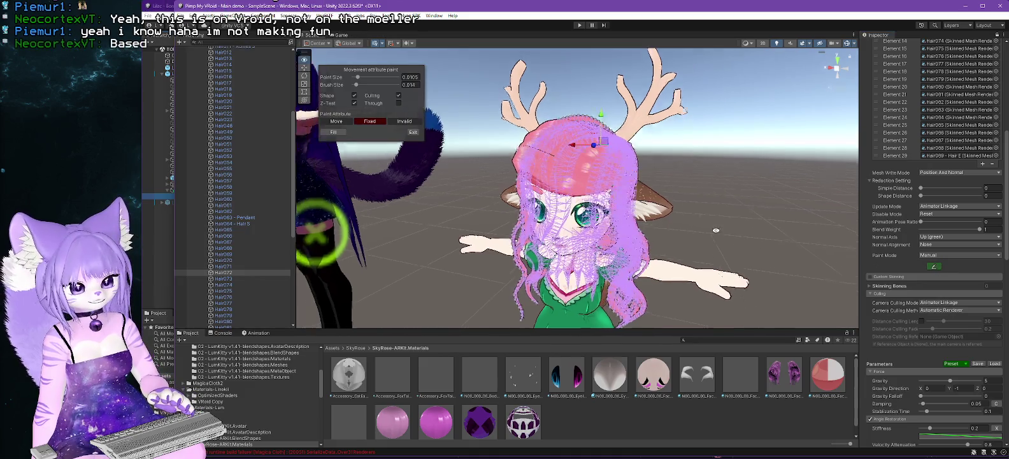
# Orbit around the avatar to inspect the hair's paint points, then leave attribute painting.
pyautogui.moveTo(463, 205)
pyautogui.mouseDown()
pyautogui.moveTo(828, 198)
pyautogui.moveTo(446, 198)
pyautogui.moveTo(853, 197)
pyautogui.mouseUp()
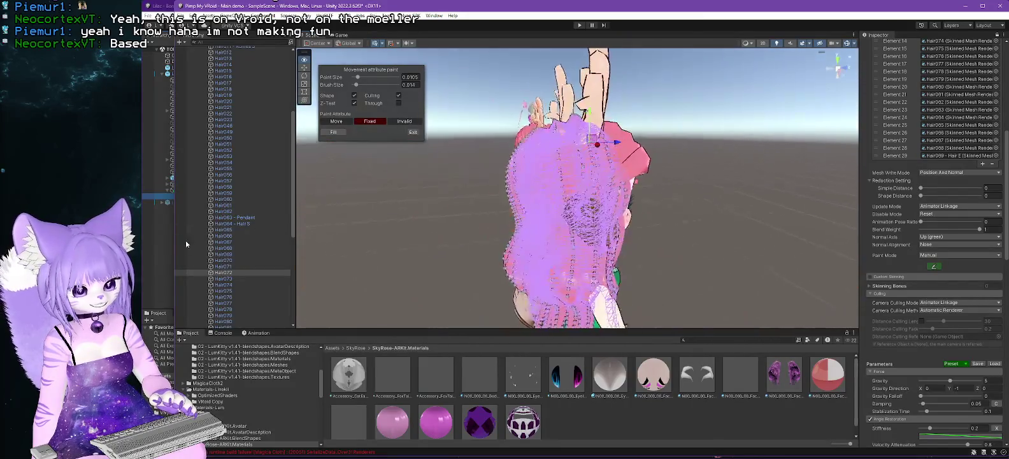
pyautogui.moveTo(357, 236)
pyautogui.mouseDown()
pyautogui.moveTo(381, 233)
pyautogui.moveTo(406, 207)
pyautogui.moveTo(446, 213)
pyautogui.moveTo(406, 231)
pyautogui.moveTo(366, 216)
pyautogui.mouseUp()
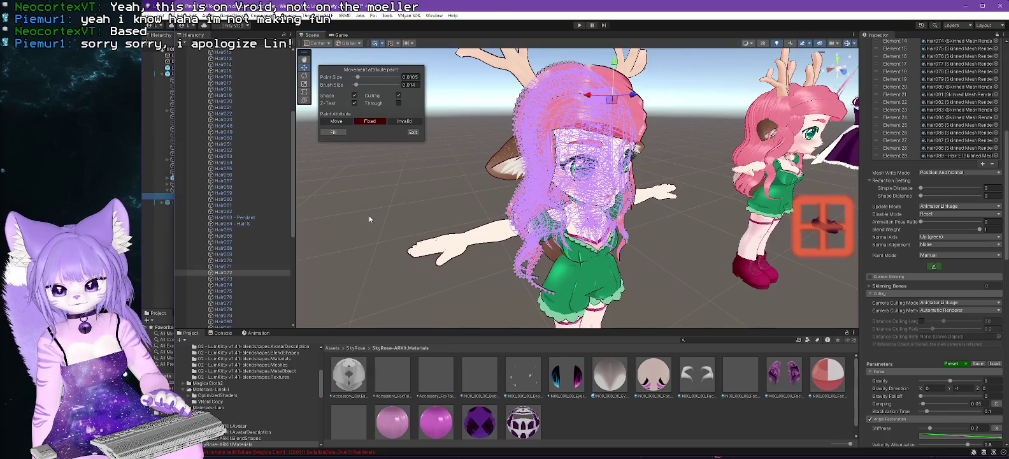
pyautogui.click(413, 131)
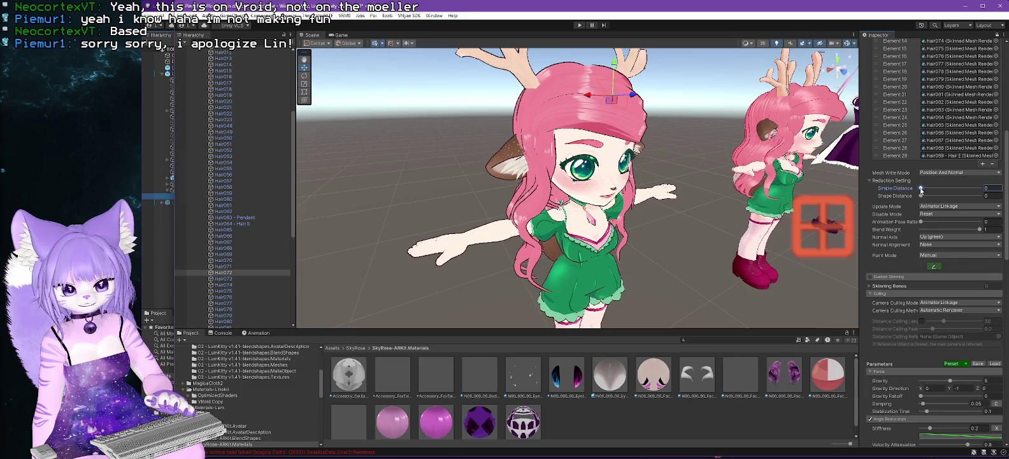
# Set the Simple Distance reduction to 0.026, preview it in paint mode, and exit painting.
pyautogui.moveTo(920, 188); pyautogui.dragTo(928, 189)
pyautogui.click(933, 267)
pyautogui.moveTo(853, 210); pyautogui.dragTo(712, 239)
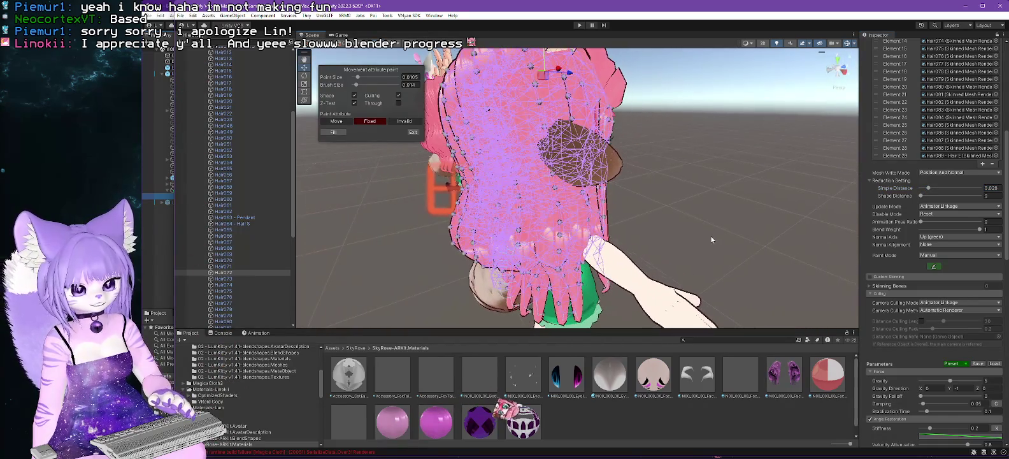
pyautogui.click(413, 133)
pyautogui.scroll(-10, 886, 301)
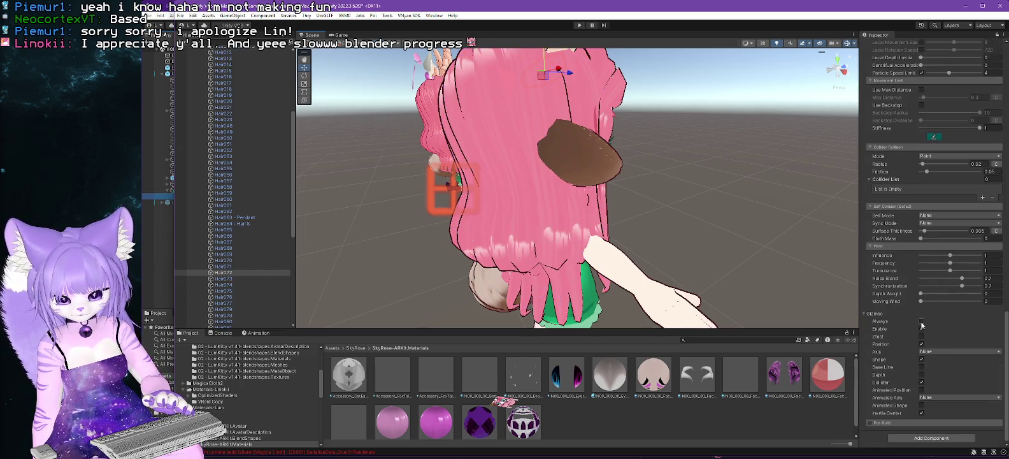
# Turn on the Always cloth gizmo, toggle Depth and Animated Position, and orbit to view the magenta mesh.
pyautogui.click(921, 323)
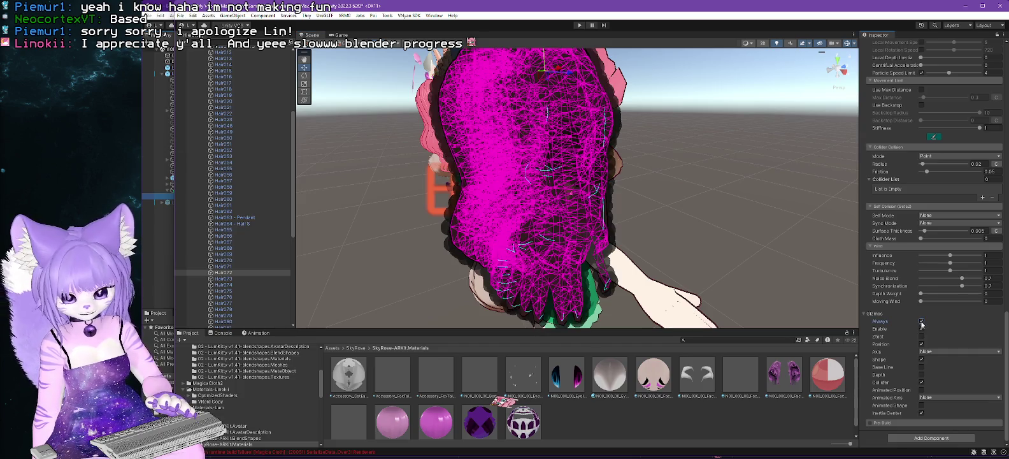
pyautogui.click(921, 321)
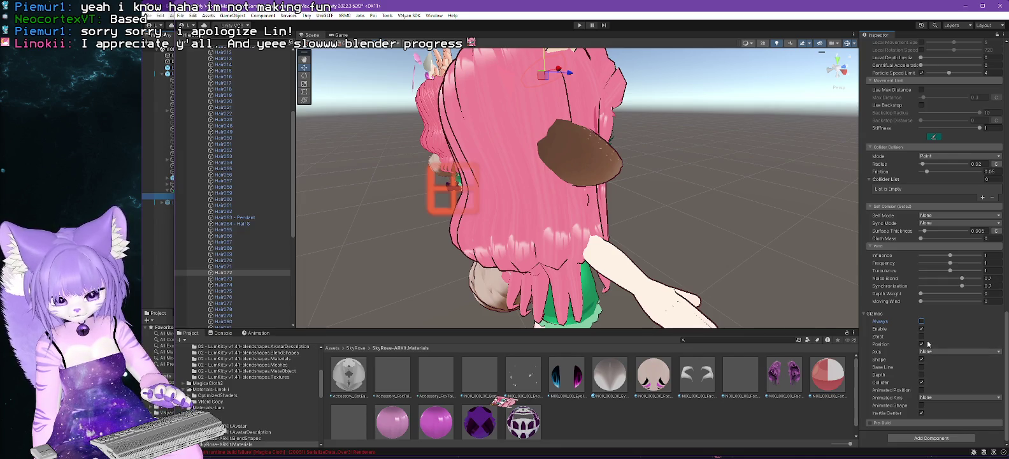
pyautogui.click(920, 375)
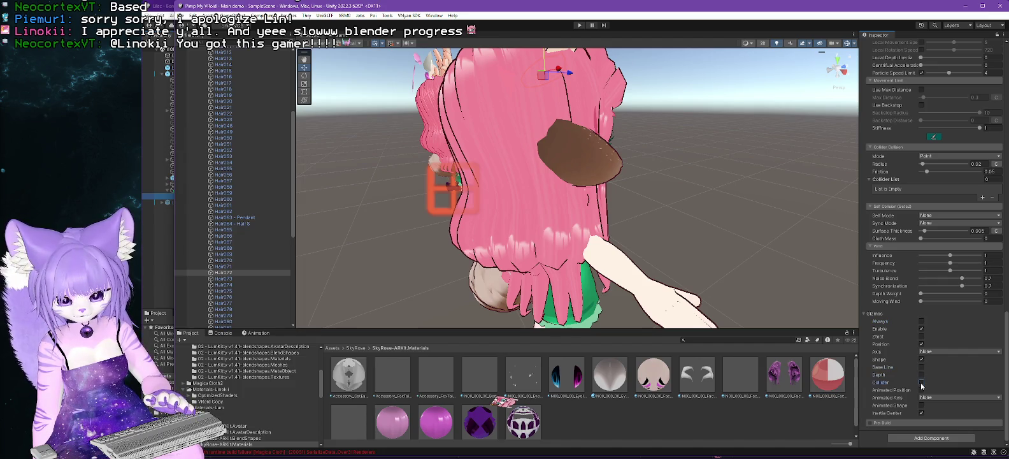
pyautogui.click(921, 389)
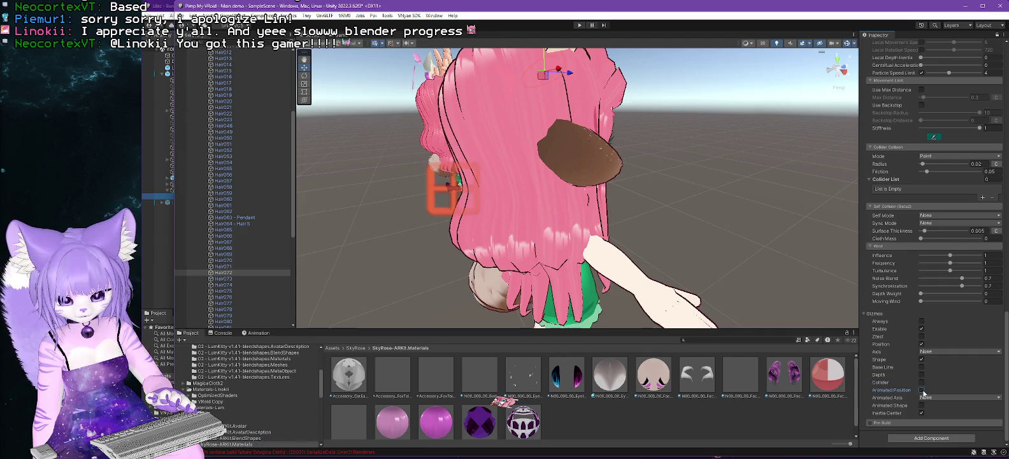
pyautogui.click(921, 322)
pyautogui.moveTo(573, 254)
pyautogui.mouseDown()
pyautogui.moveTo(558, 288)
pyautogui.moveTo(759, 292)
pyautogui.mouseUp()
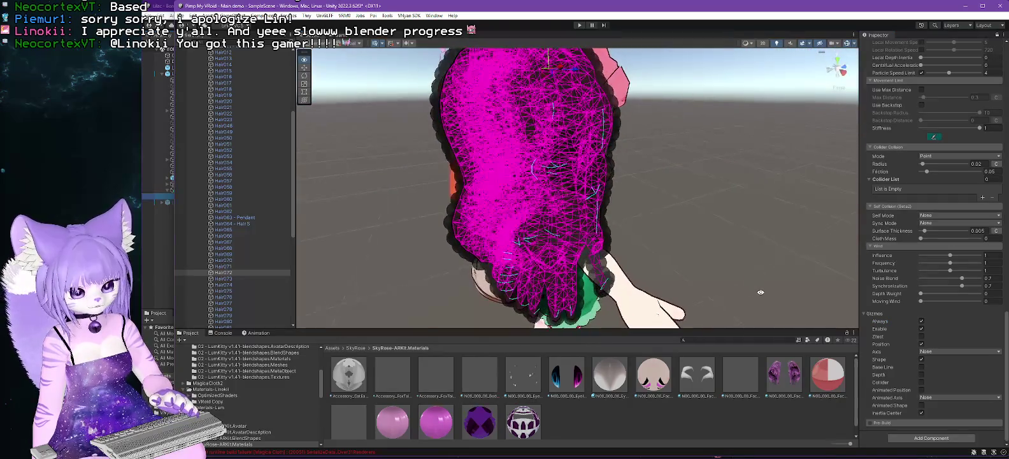
pyautogui.scroll(20, 915, 228)
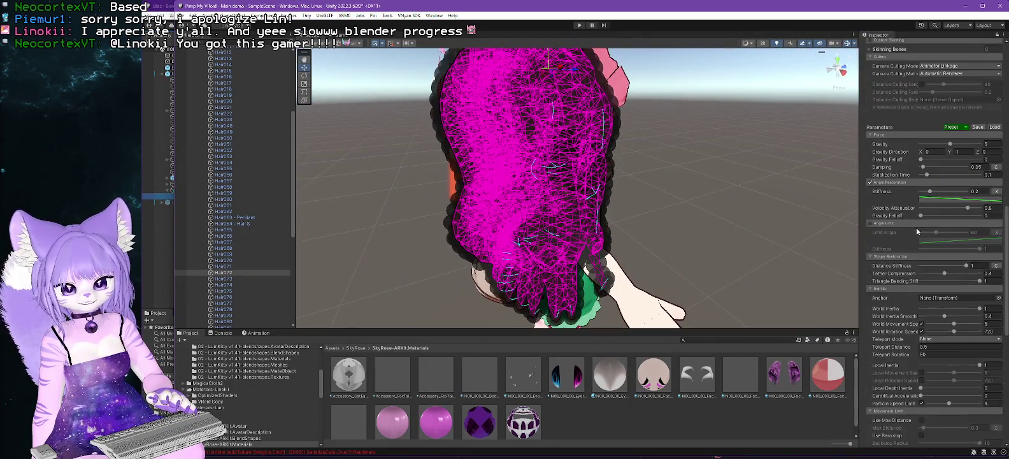
pyautogui.scroll(-5, 915, 241)
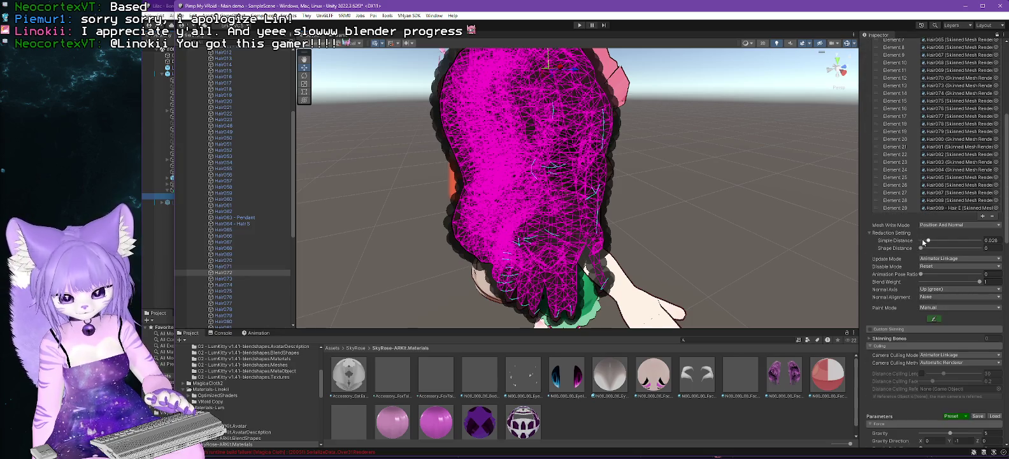
# Try Simple Distance values 0.064, 0.049 and 0.101, settle on 0.072, and start movement painting.
pyautogui.moveTo(928, 241); pyautogui.dragTo(942, 241)
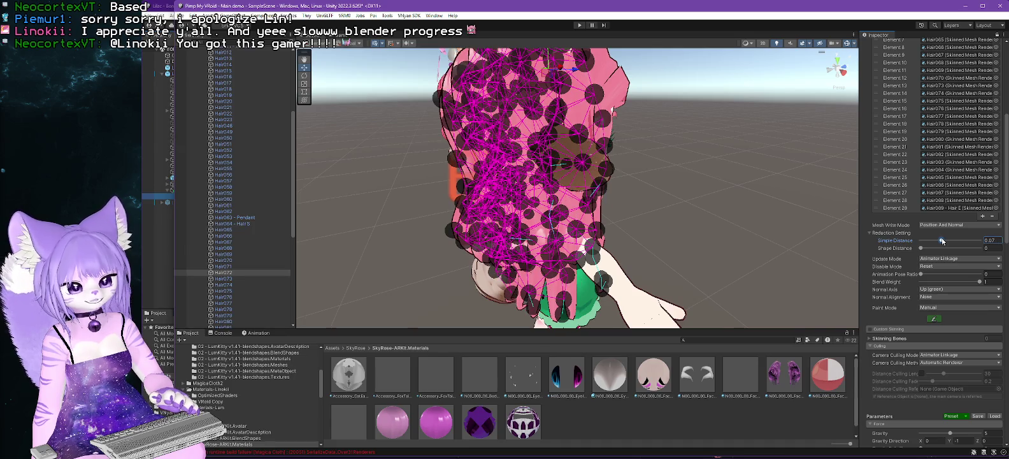
pyautogui.moveTo(942, 241); pyautogui.dragTo(934, 241)
pyautogui.moveTo(719, 234)
pyautogui.mouseDown()
pyautogui.moveTo(738, 234)
pyautogui.moveTo(577, 268)
pyautogui.moveTo(688, 272)
pyautogui.moveTo(513, 281)
pyautogui.mouseUp()
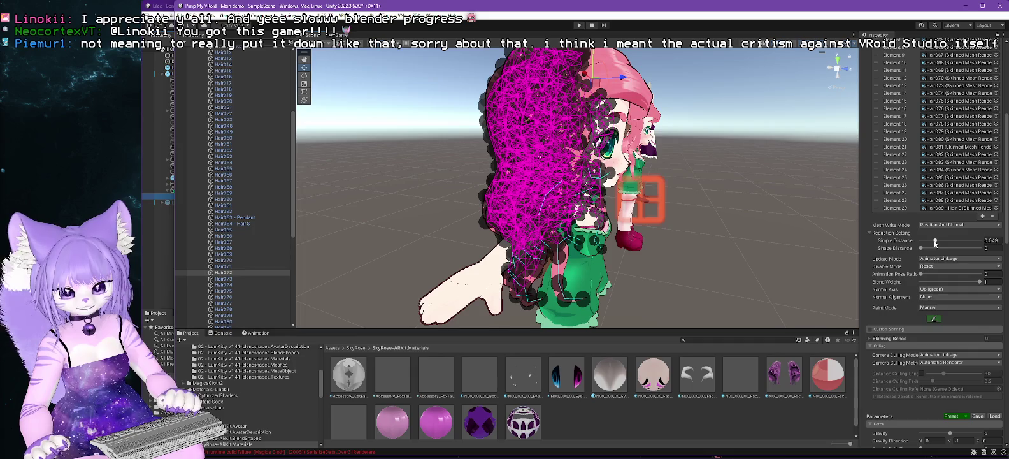
pyautogui.moveTo(935, 242)
pyautogui.mouseDown()
pyautogui.moveTo(950, 242)
pyautogui.moveTo(941, 242)
pyautogui.mouseUp()
pyautogui.moveTo(733, 268)
pyautogui.mouseDown()
pyautogui.moveTo(763, 272)
pyautogui.moveTo(701, 259)
pyautogui.moveTo(414, 316)
pyautogui.mouseUp()
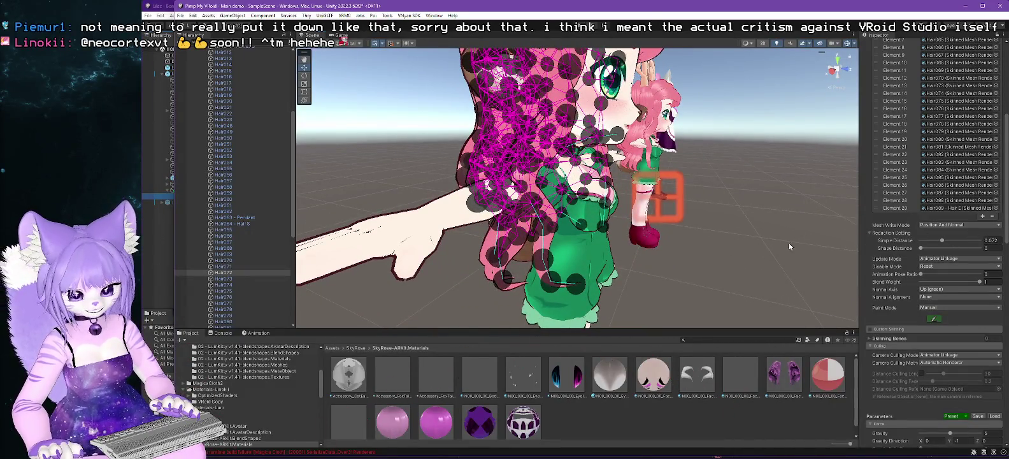
pyautogui.click(934, 318)
pyautogui.moveTo(728, 202)
pyautogui.mouseDown()
pyautogui.moveTo(695, 275)
pyautogui.moveTo(778, 270)
pyautogui.moveTo(717, 206)
pyautogui.moveTo(670, 223)
pyautogui.mouseUp()
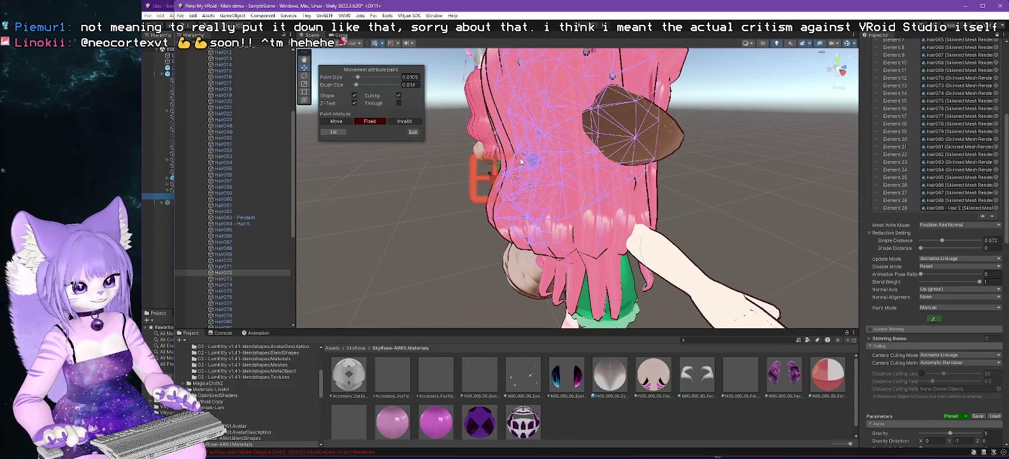
# With Through enabled, paint the hair's points as Move, then disable Through and select Invalid.
pyautogui.click(398, 104)
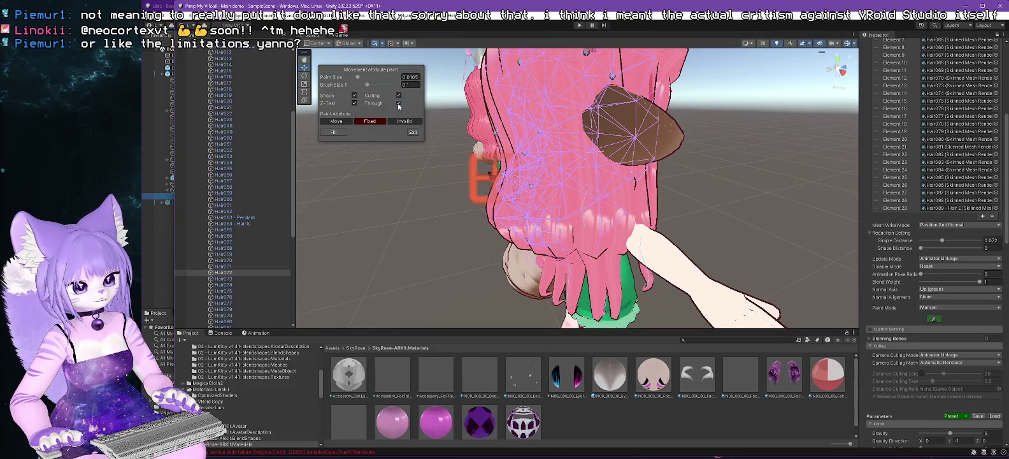
pyautogui.moveTo(726, 163); pyautogui.dragTo(707, 167)
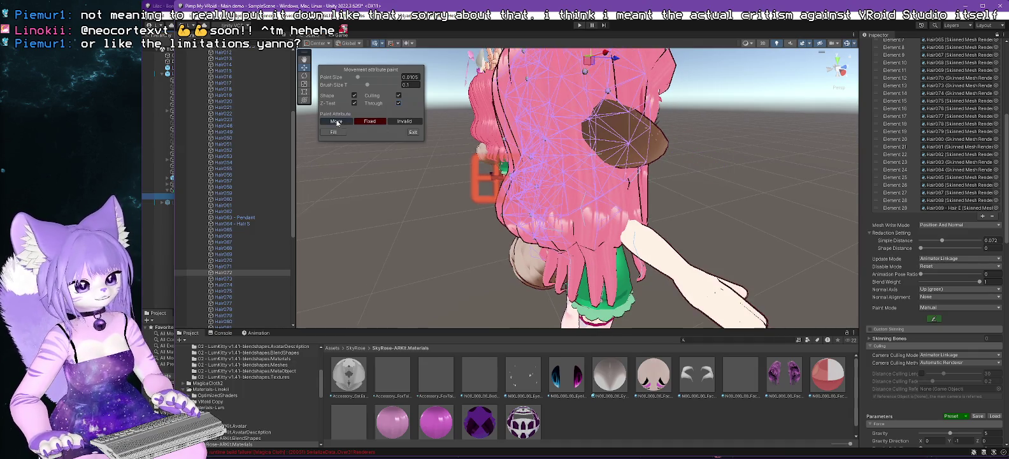
pyautogui.moveTo(740, 175)
pyautogui.mouseDown()
pyautogui.moveTo(731, 205)
pyautogui.moveTo(782, 221)
pyautogui.moveTo(716, 205)
pyautogui.moveTo(730, 199)
pyautogui.moveTo(713, 153)
pyautogui.moveTo(722, 198)
pyautogui.mouseUp()
pyautogui.click(399, 103)
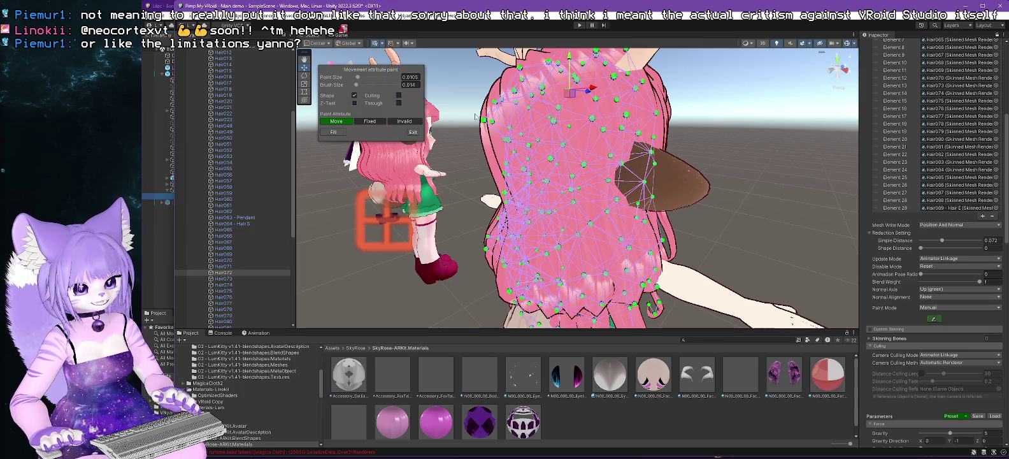
pyautogui.moveTo(714, 191)
pyautogui.mouseDown()
pyautogui.moveTo(730, 180)
pyautogui.moveTo(722, 155)
pyautogui.moveTo(678, 193)
pyautogui.mouseUp()
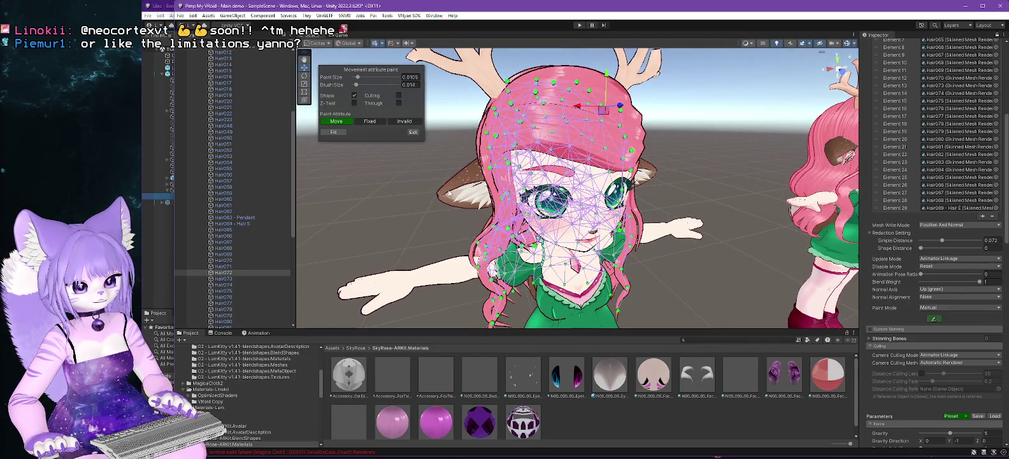
pyautogui.scroll(-3, 436, 212)
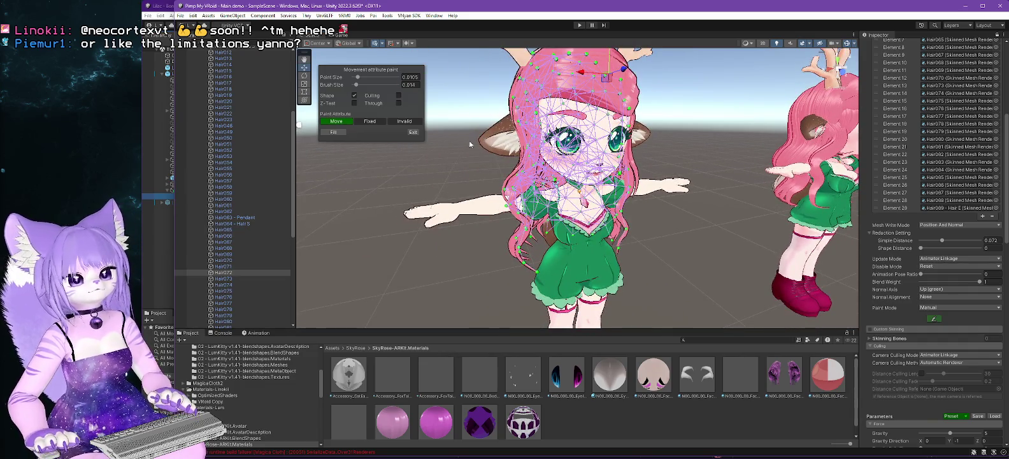
pyautogui.click(412, 131)
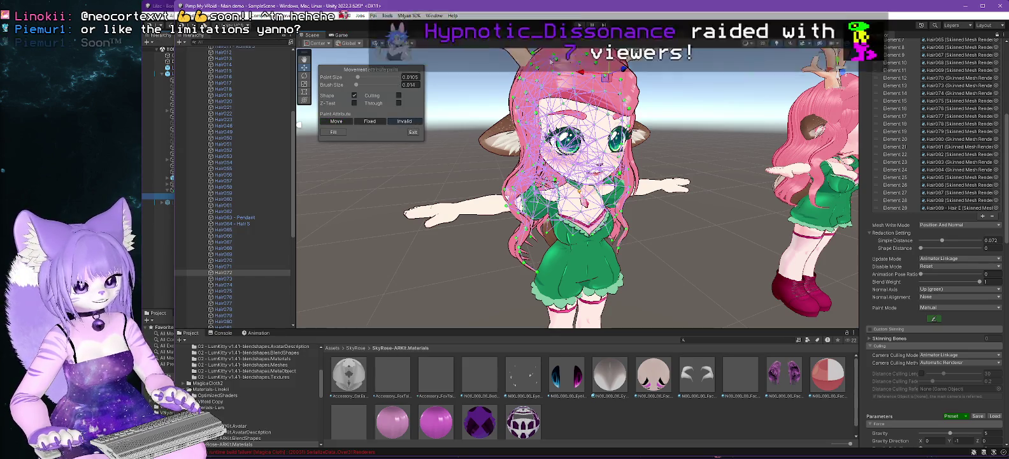
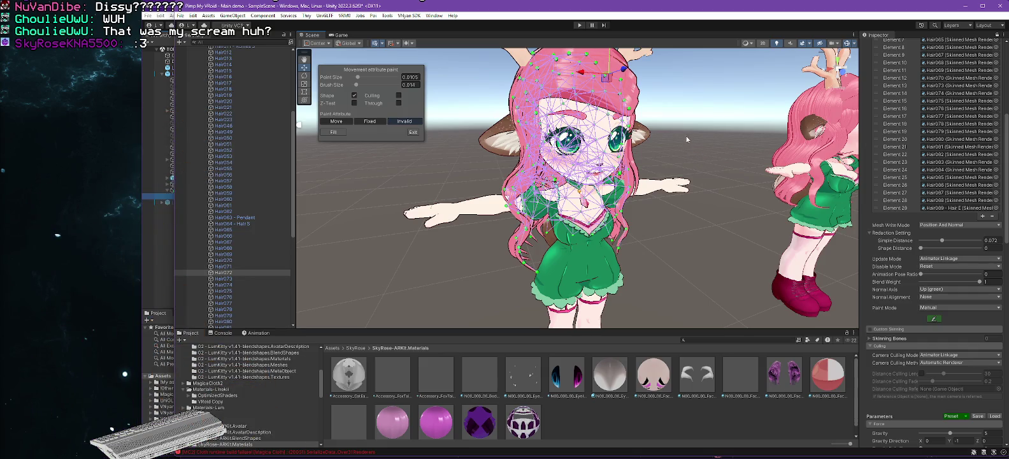
# Enlarge the hair's movement-attribute paint brush to 0.04.
pyautogui.moveTo(669, 131)
pyautogui.mouseDown()
pyautogui.moveTo(648, 202)
pyautogui.moveTo(684, 215)
pyautogui.mouseUp()
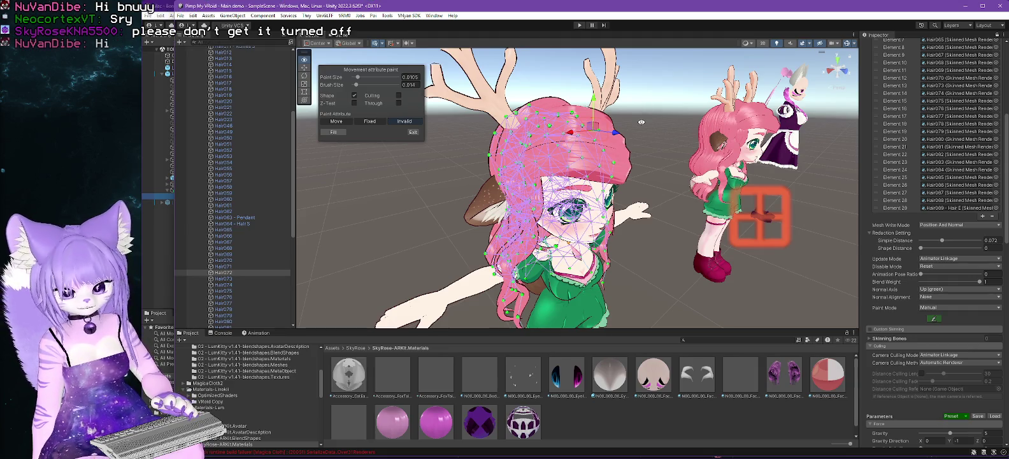
pyautogui.moveTo(634, 131)
pyautogui.mouseDown()
pyautogui.moveTo(723, 151)
pyautogui.moveTo(797, 147)
pyautogui.moveTo(649, 173)
pyautogui.mouseUp()
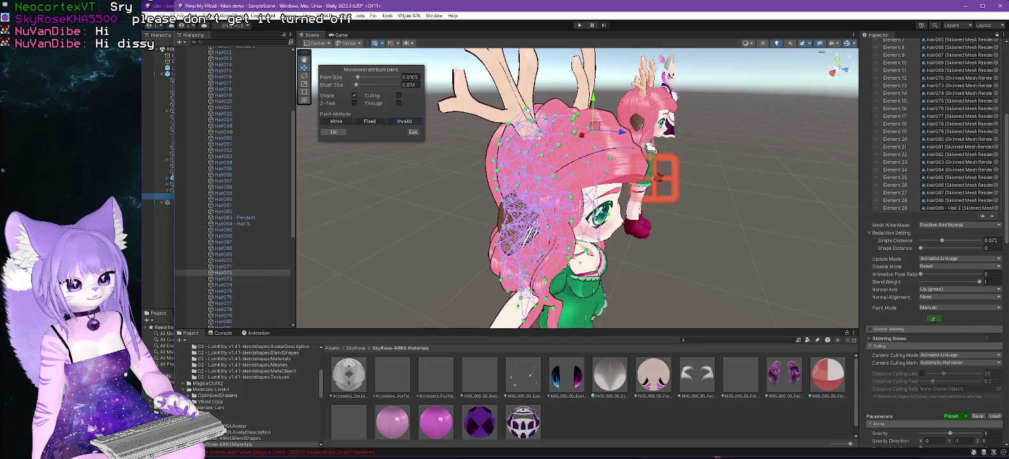
pyautogui.moveTo(357, 85); pyautogui.dragTo(363, 85)
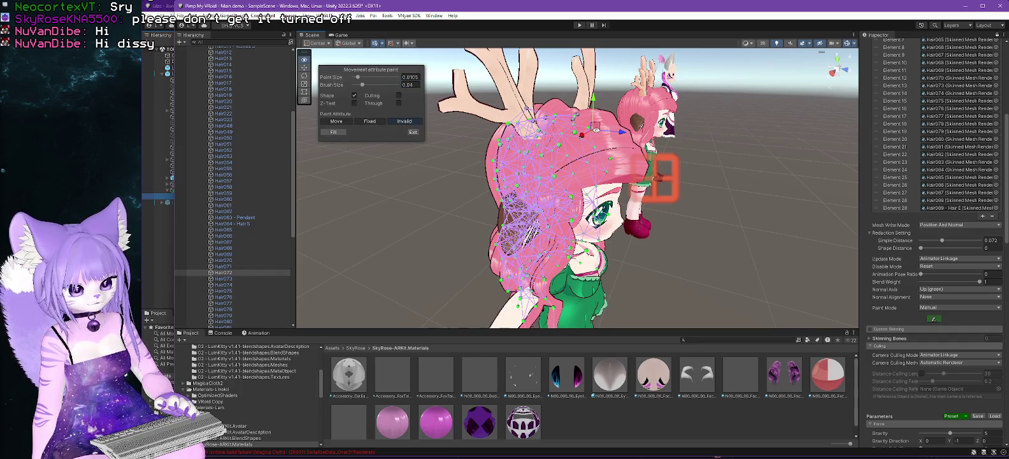
# Run Play Mode to test the hair cloth, then return to the Scene view.
pyautogui.moveTo(595, 130); pyautogui.dragTo(553, 117)
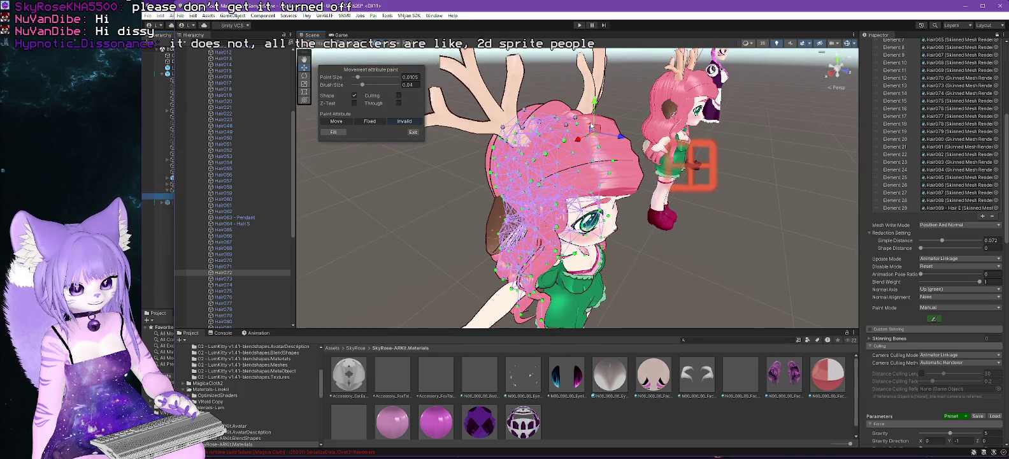
pyautogui.moveTo(637, 143)
pyautogui.mouseDown()
pyautogui.moveTo(645, 179)
pyautogui.moveTo(651, 152)
pyautogui.moveTo(662, 162)
pyautogui.moveTo(585, 170)
pyautogui.mouseUp()
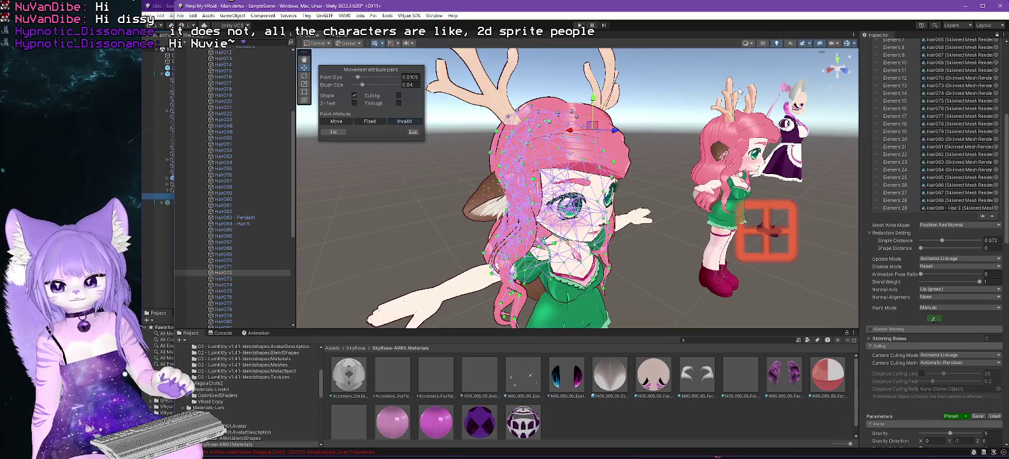
pyautogui.click(579, 26)
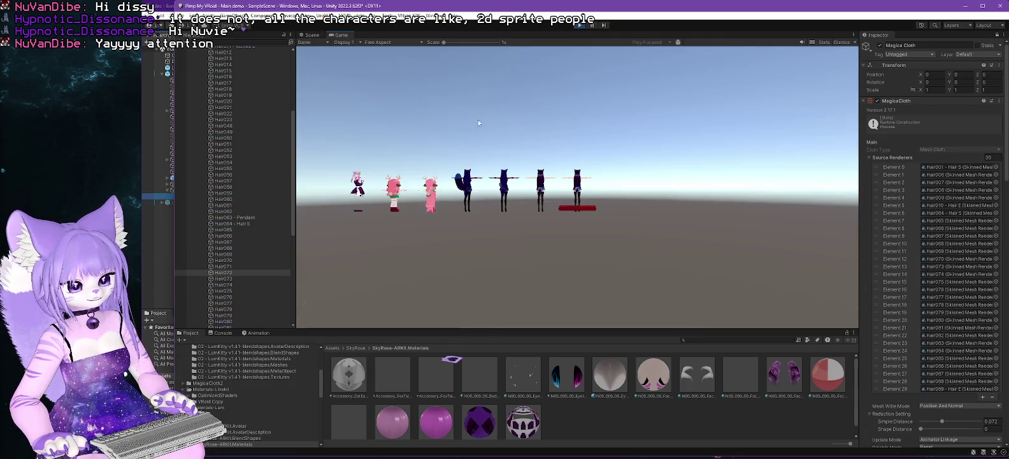
pyautogui.click(312, 35)
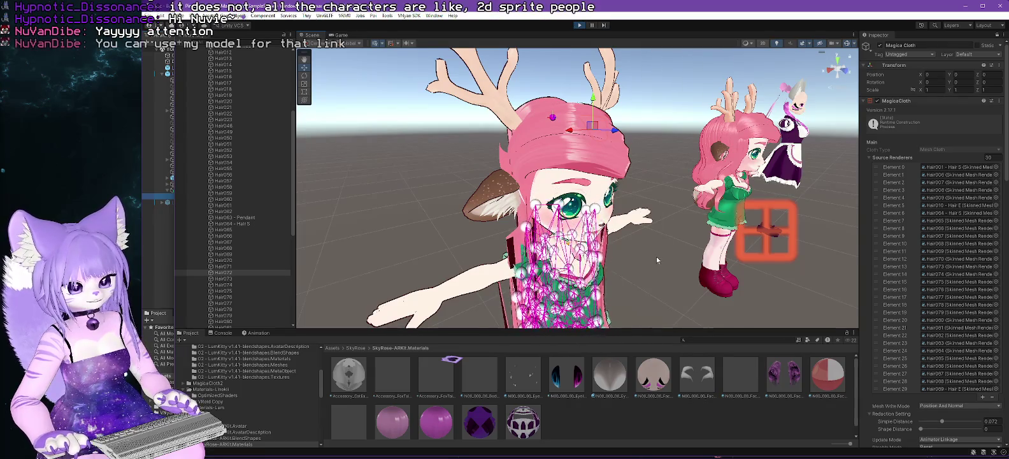
# Recentre the view on the avatar and reopen movement-attribute painting on the hair cloth.
pyautogui.moveTo(652, 277)
pyautogui.mouseDown()
pyautogui.moveTo(684, 266)
pyautogui.moveTo(658, 272)
pyautogui.moveTo(626, 176)
pyautogui.moveTo(620, 239)
pyautogui.mouseUp()
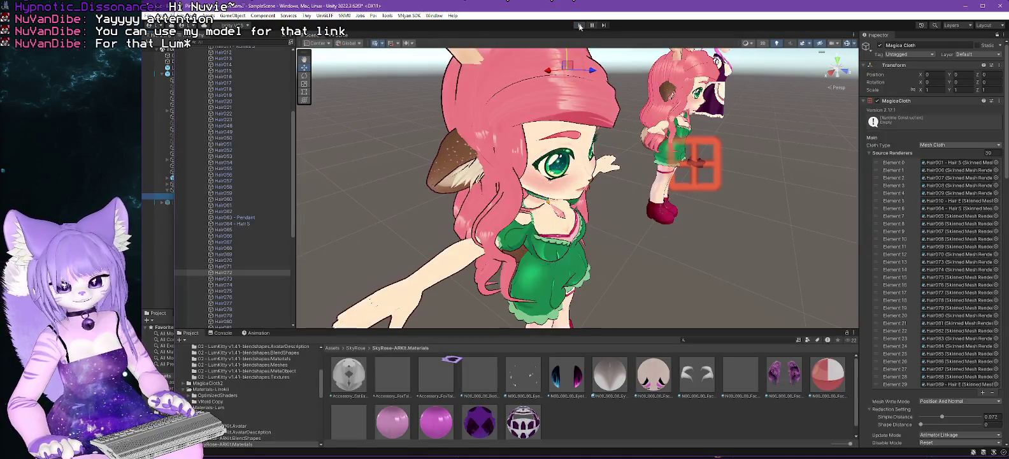
pyautogui.moveTo(619, 147); pyautogui.dragTo(636, 135)
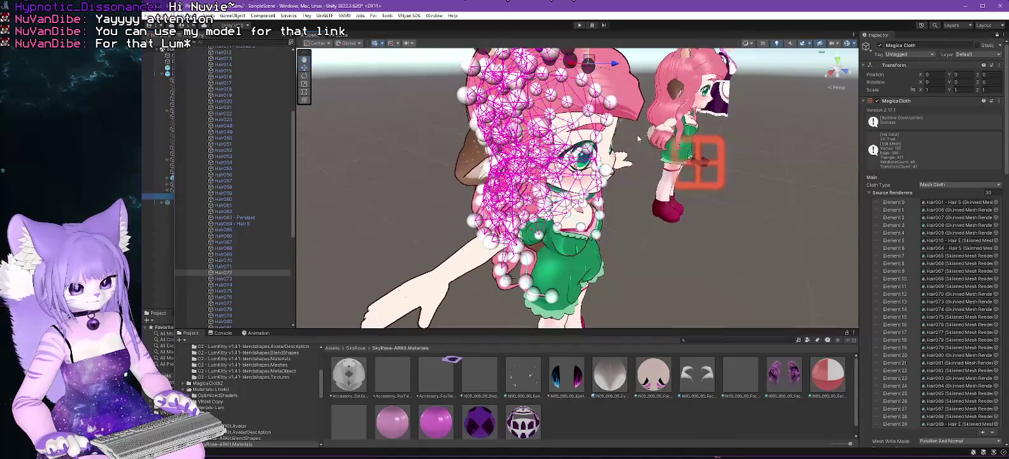
pyautogui.scroll(-10, 913, 169)
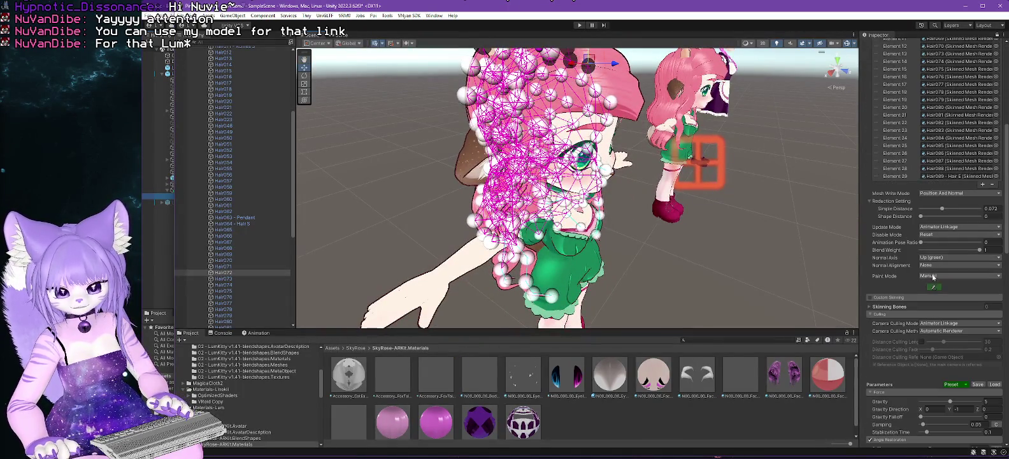
pyautogui.click(932, 287)
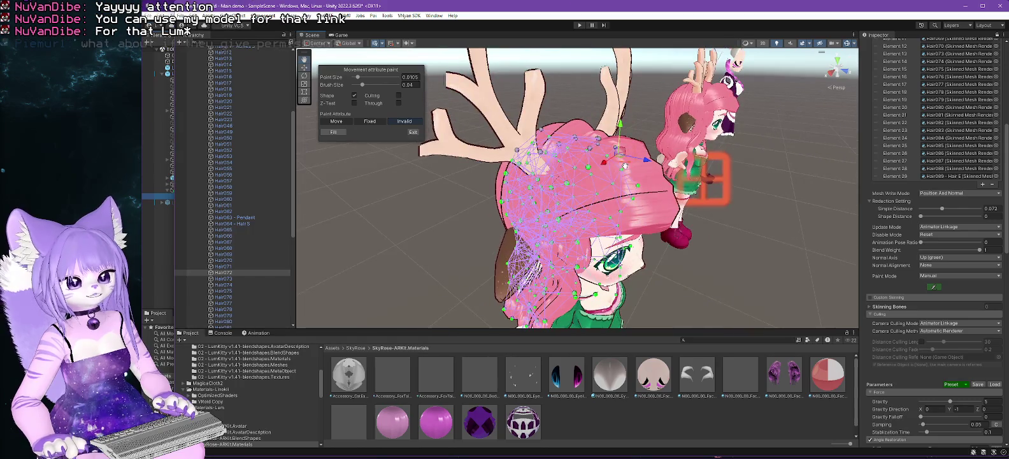
pyautogui.moveTo(708, 187); pyautogui.dragTo(681, 125)
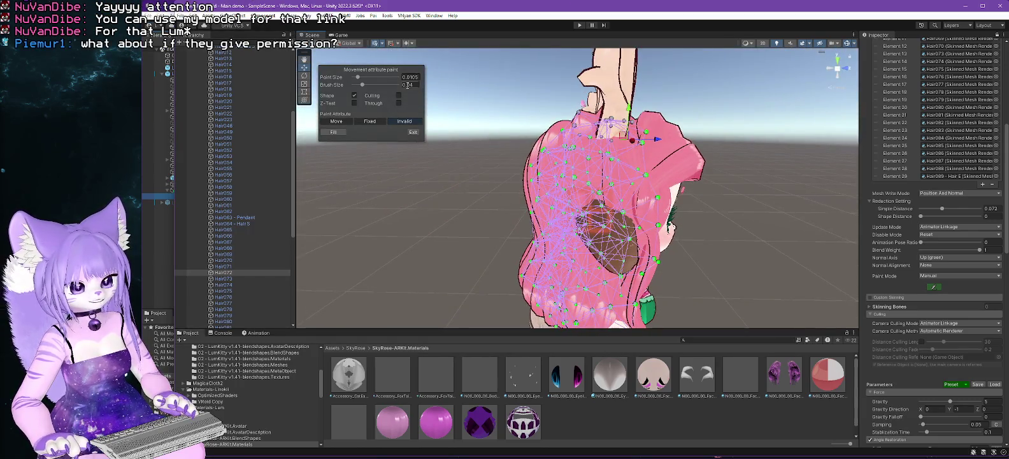
# Paint the hair vertices on top of the head as Fixed.
pyautogui.click(377, 121)
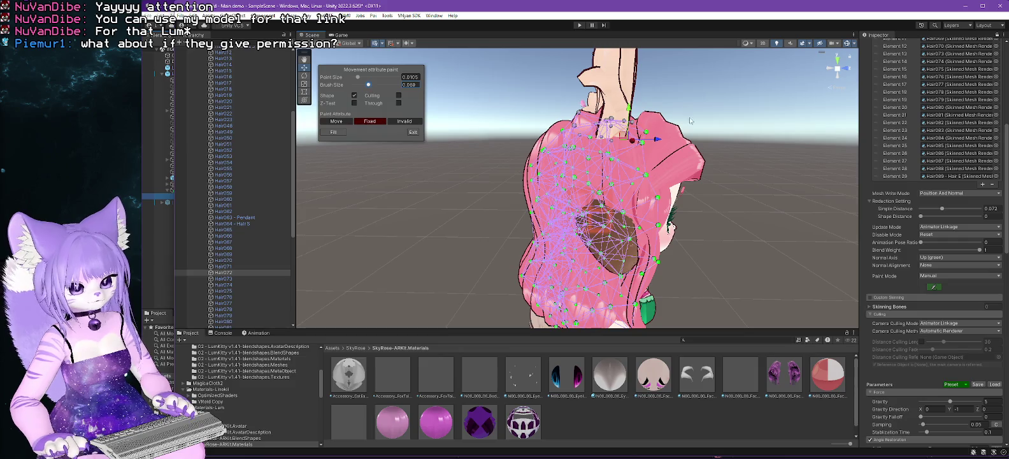
pyautogui.moveTo(557, 138)
pyautogui.mouseDown()
pyautogui.moveTo(632, 141)
pyautogui.moveTo(569, 144)
pyautogui.moveTo(619, 149)
pyautogui.mouseUp()
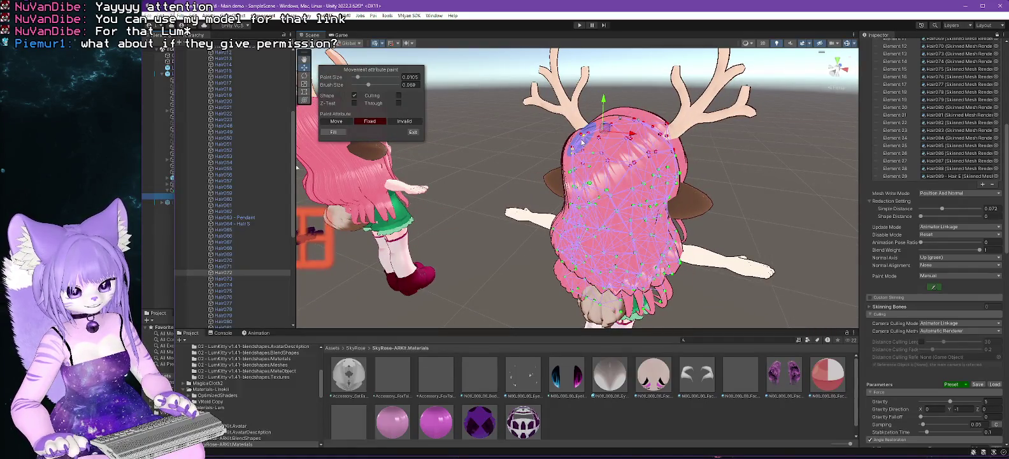
pyautogui.moveTo(756, 158)
pyautogui.mouseDown()
pyautogui.moveTo(730, 150)
pyautogui.moveTo(705, 170)
pyautogui.moveTo(528, 157)
pyautogui.moveTo(653, 168)
pyautogui.moveTo(639, 149)
pyautogui.moveTo(572, 162)
pyautogui.mouseUp()
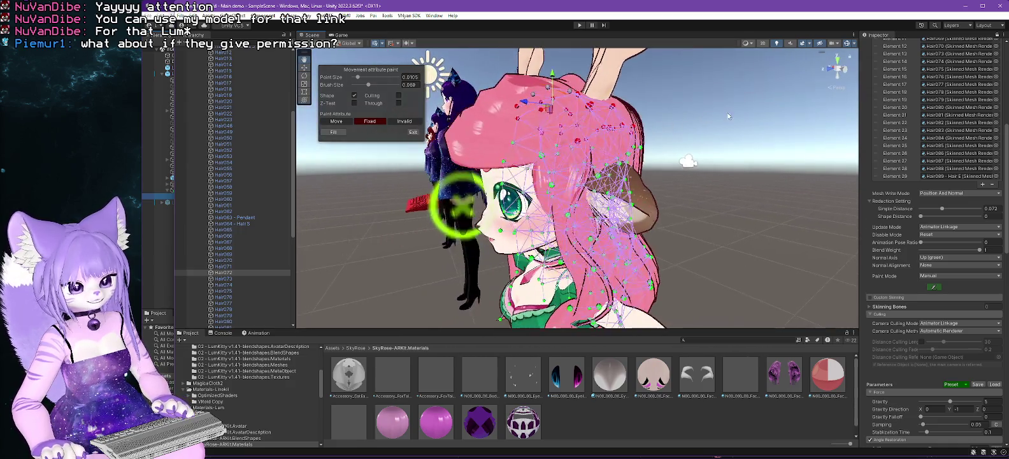
# Switch the brush to Move, shrink it to 0.031, and start Play Mode.
pyautogui.click(336, 121)
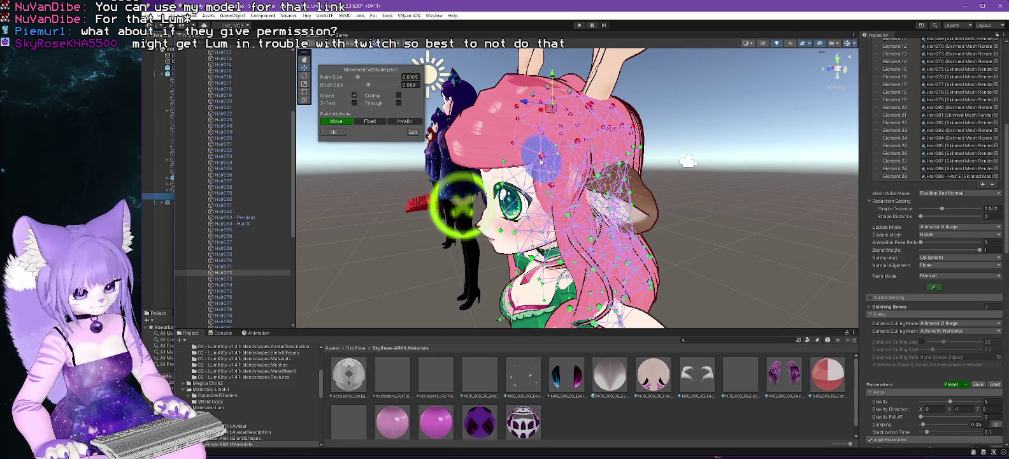
pyautogui.moveTo(459, 205); pyautogui.dragTo(507, 169)
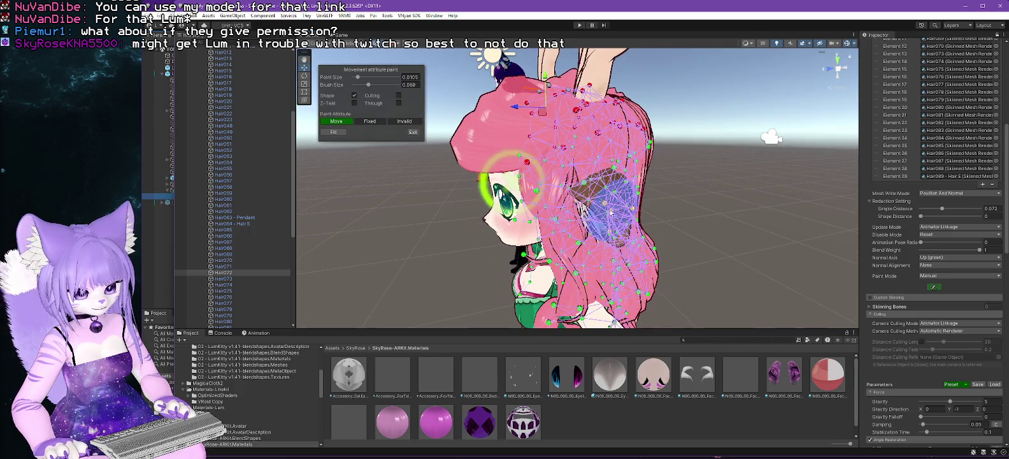
pyautogui.moveTo(368, 85); pyautogui.dragTo(360, 85)
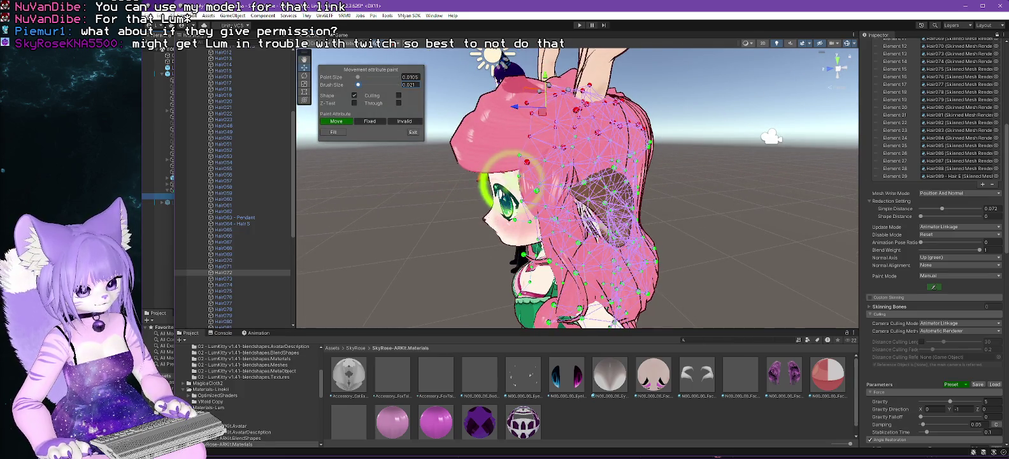
pyautogui.click(578, 24)
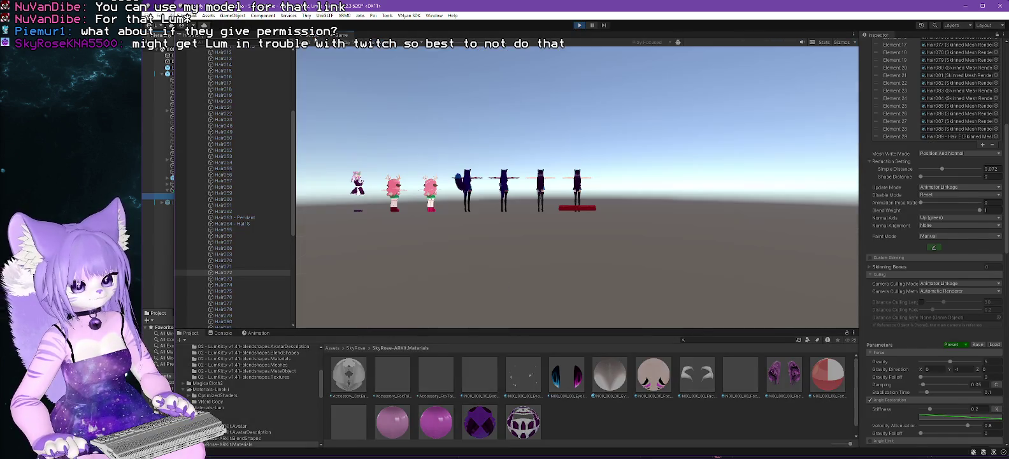
# Select the avatar's VRM root and view it from the front to watch the hair swing.
pyautogui.moveTo(445, 229)
pyautogui.mouseDown()
pyautogui.moveTo(637, 230)
pyautogui.moveTo(427, 230)
pyautogui.mouseUp()
pyautogui.moveTo(679, 235); pyautogui.dragTo(772, 266)
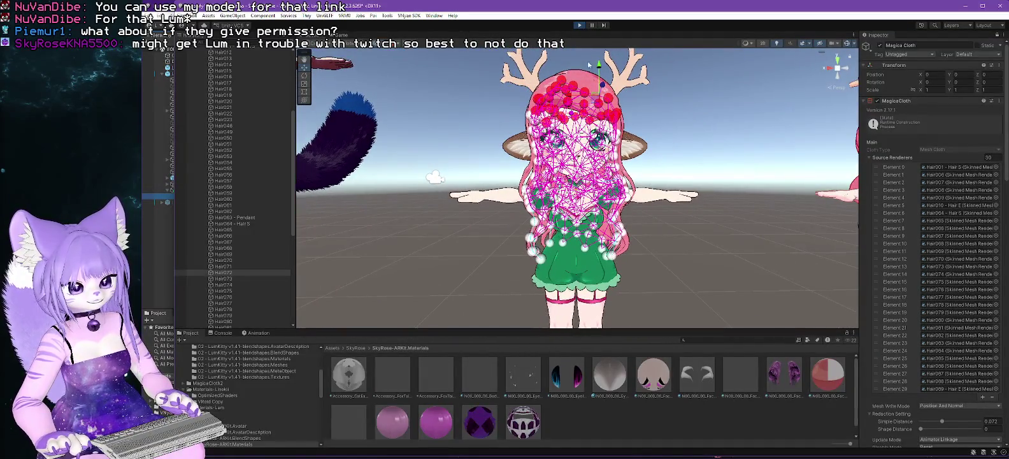
pyautogui.scroll(10, 287, 172)
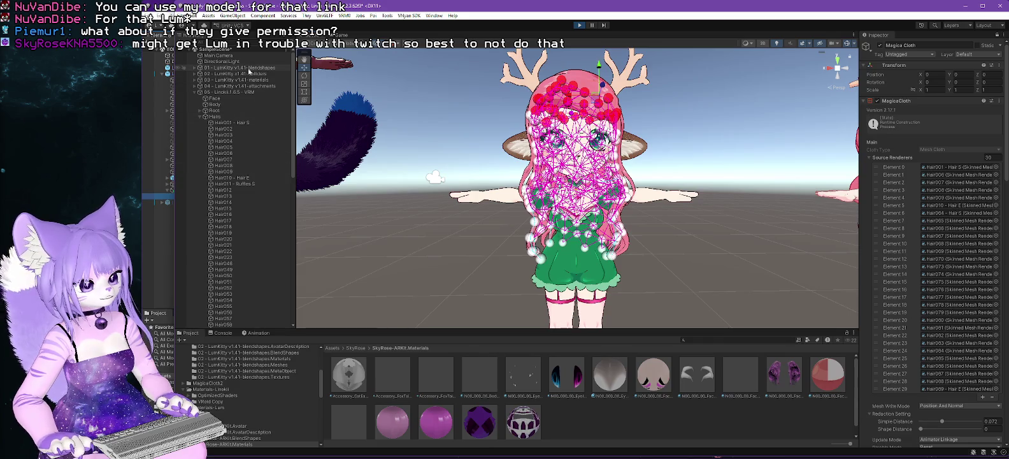
pyautogui.click(234, 93)
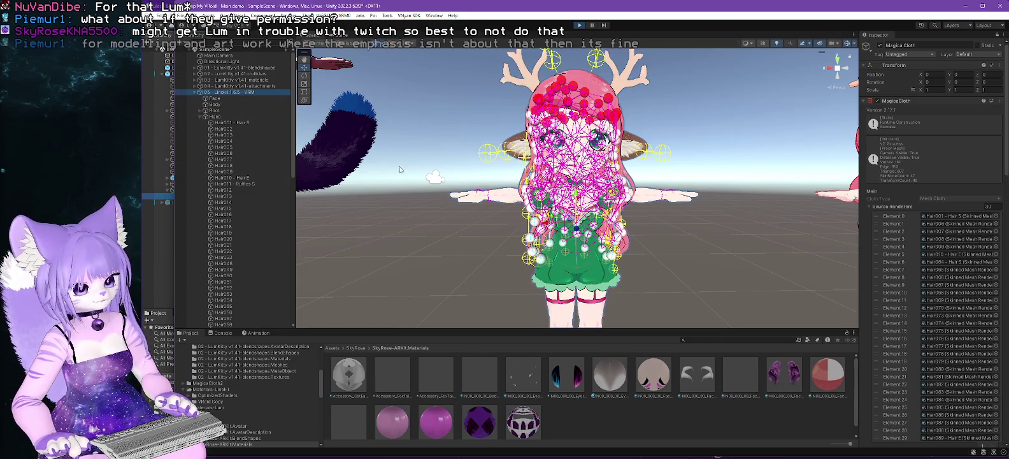
pyautogui.scroll(-2, 421, 190)
pyautogui.scroll(-2, 421, 191)
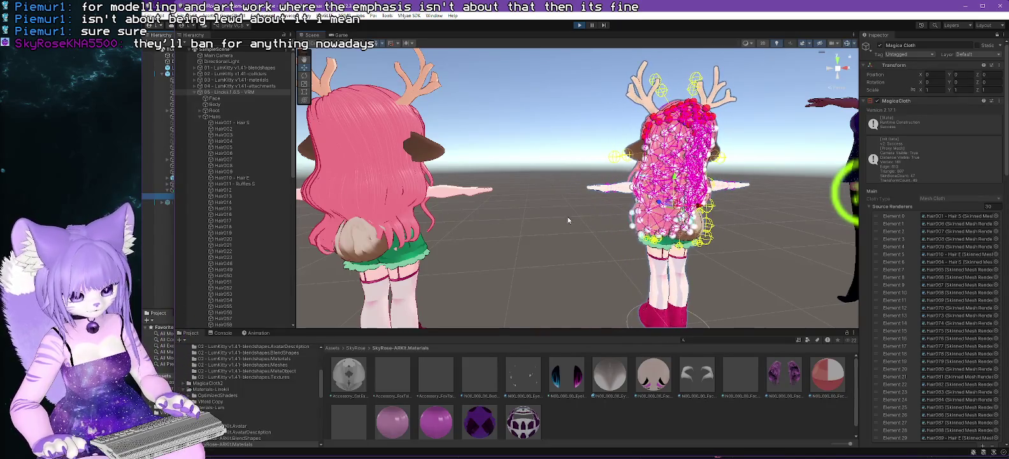
# Exit Play Mode and collapse the hair cloth's list of 50 source renderers.
pyautogui.moveTo(567, 216); pyautogui.dragTo(522, 217)
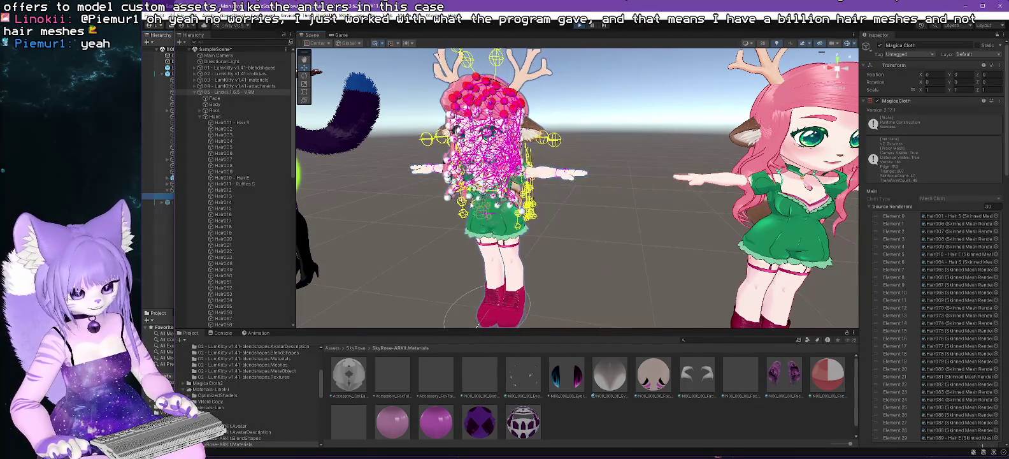
pyautogui.click(577, 25)
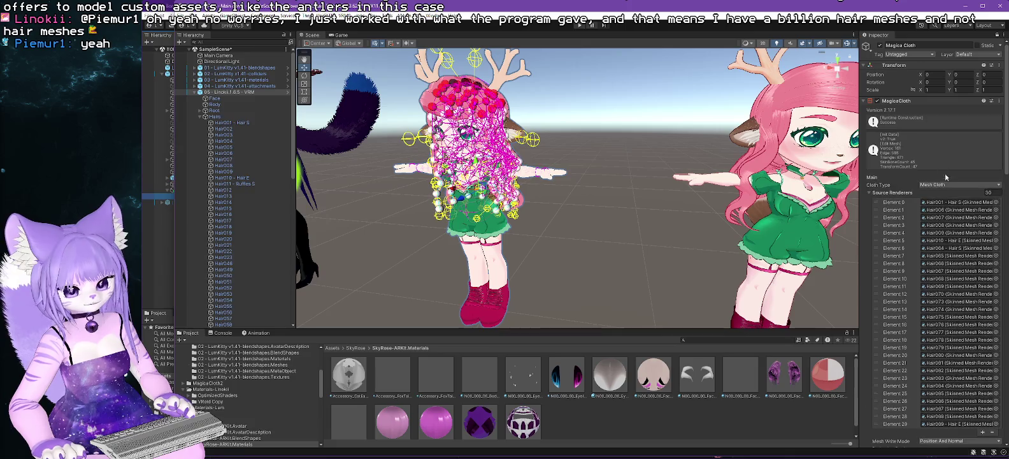
pyautogui.click(870, 193)
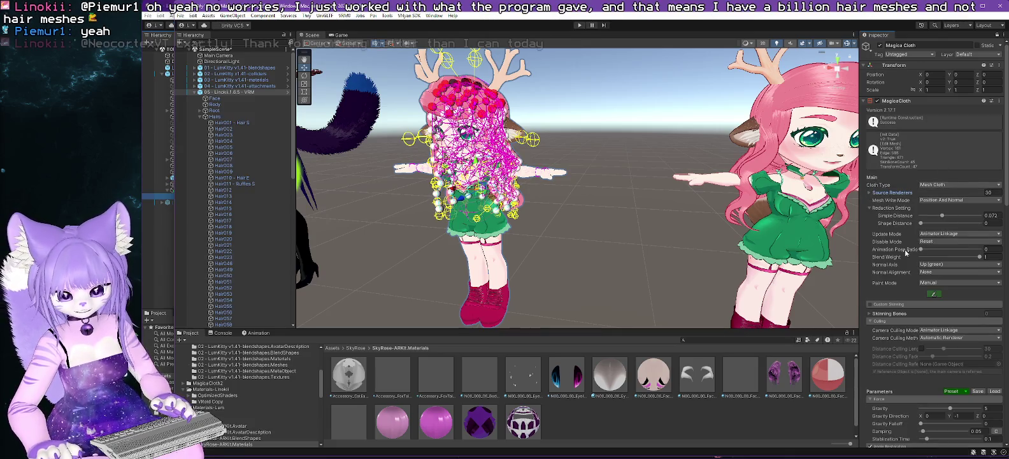
# Change the hair cloth's Collider Collision mode from Point to Edge.
pyautogui.scroll(-3, 891, 257)
pyautogui.scroll(-10, 891, 258)
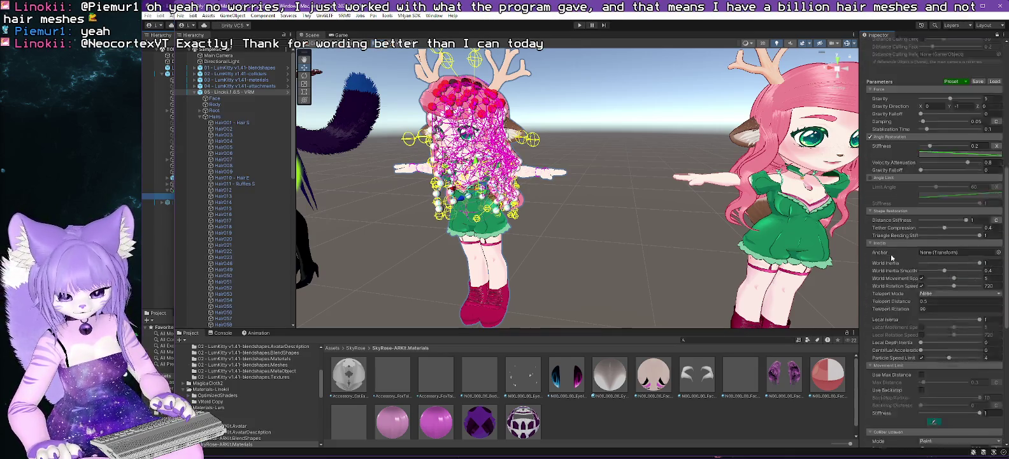
pyautogui.scroll(-7, 892, 257)
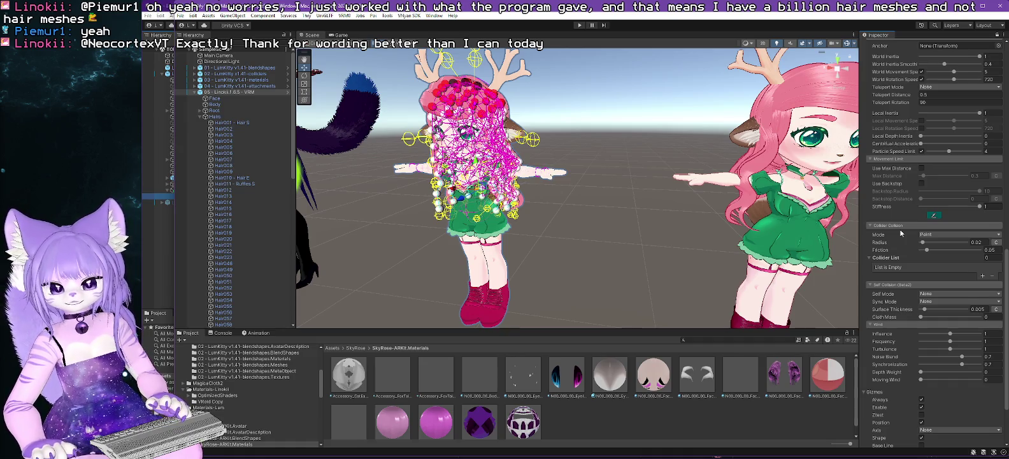
pyautogui.press('f')
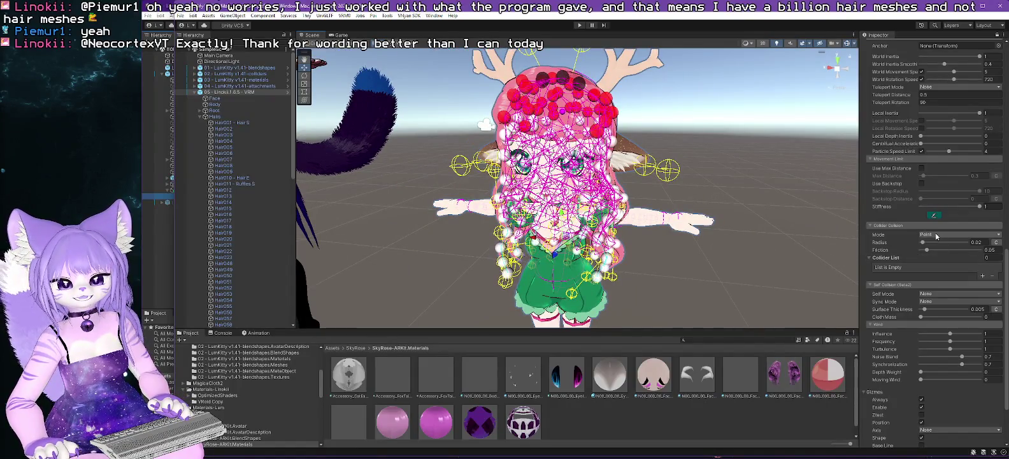
pyautogui.click(936, 236)
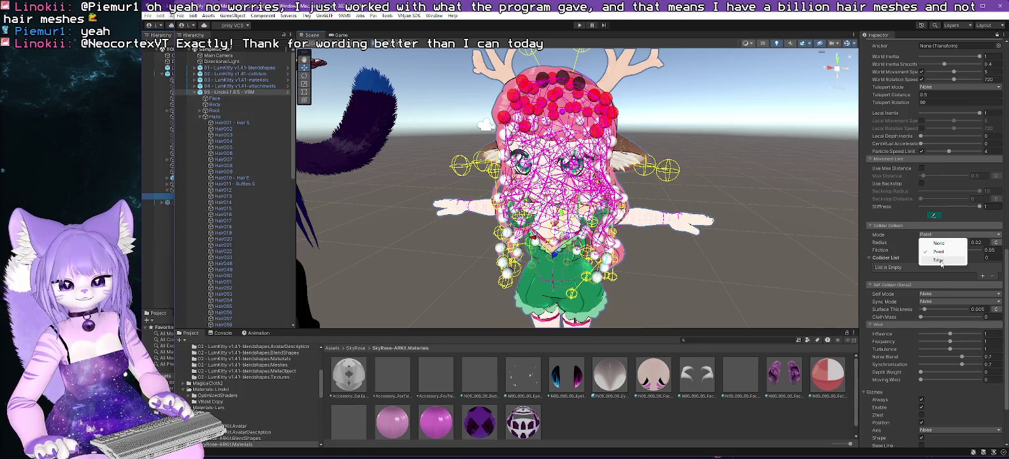
pyautogui.click(940, 261)
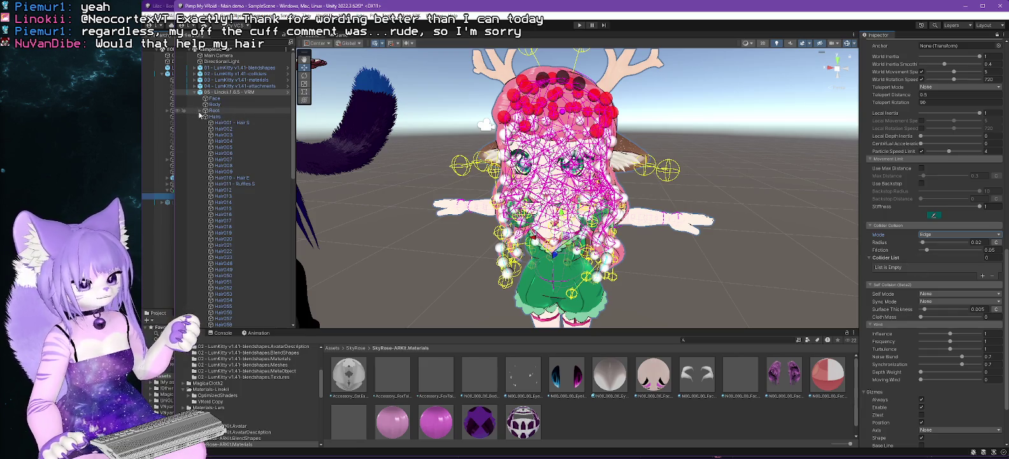
# Expand the skeleton from Root through Neck and select the J_Bip_C_Head bone.
pyautogui.click(202, 117)
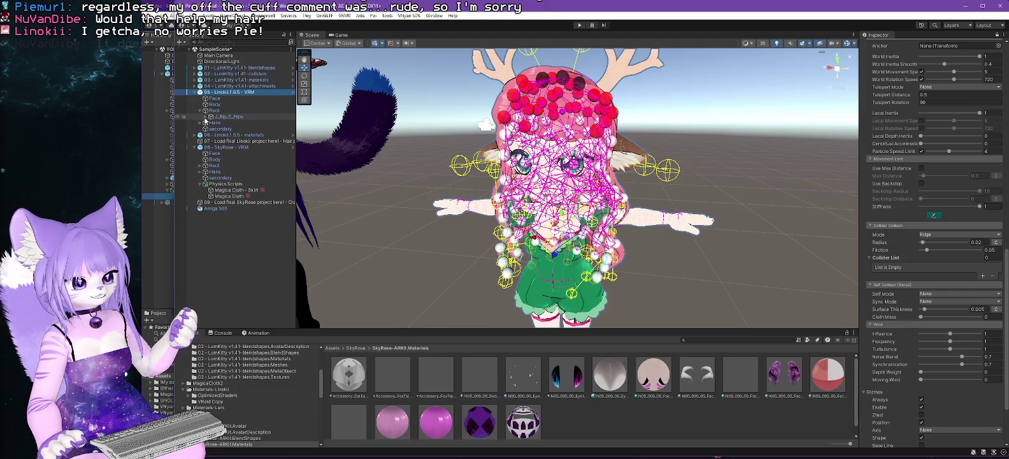
pyautogui.click(199, 111)
pyautogui.click(210, 122)
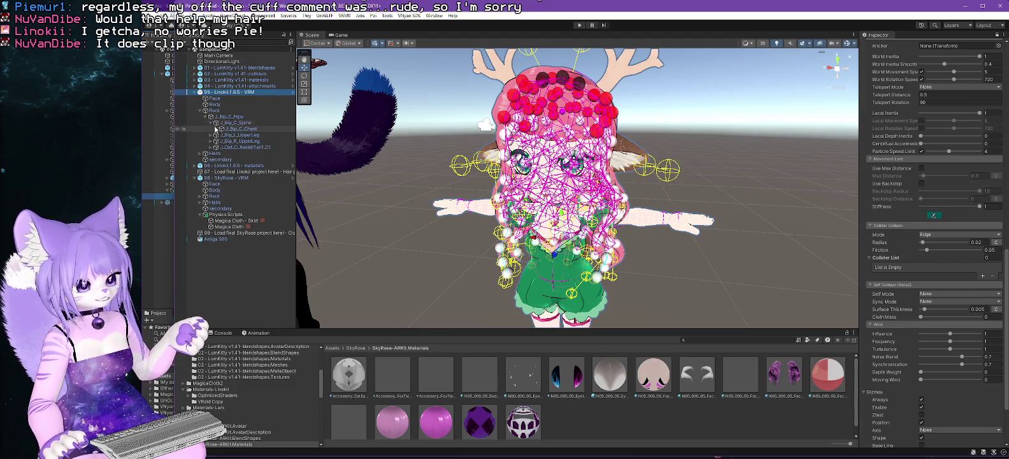
pyautogui.click(216, 129)
pyautogui.click(222, 135)
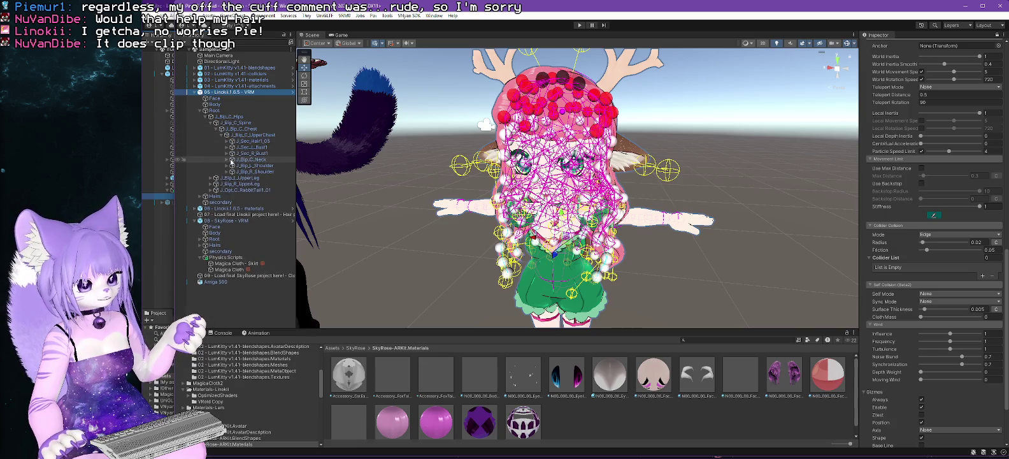
pyautogui.click(226, 159)
pyautogui.click(232, 165)
pyautogui.click(259, 166)
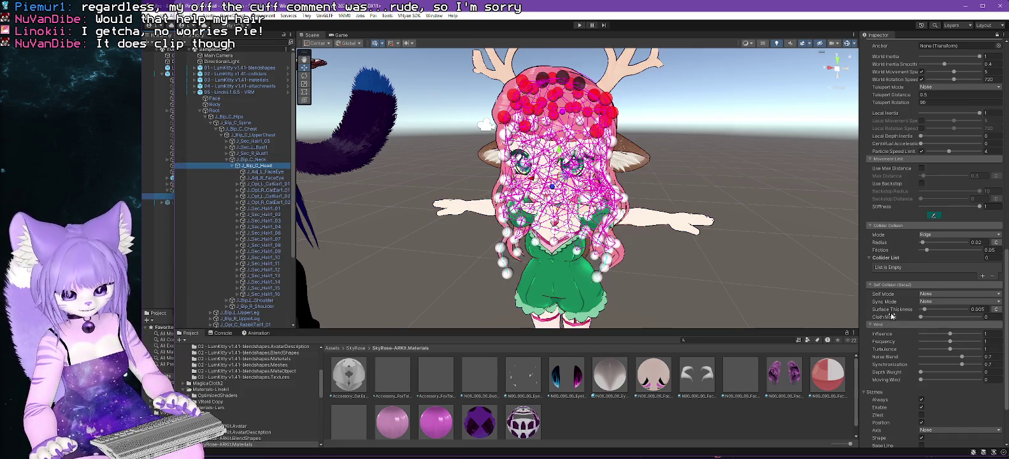
# Turn off Gizmos Always and bring up creation options for the head bone.
pyautogui.click(922, 400)
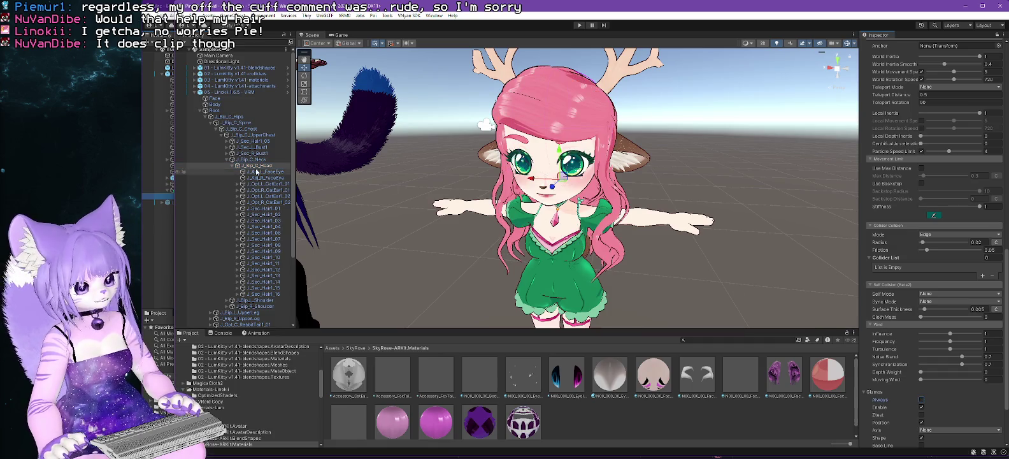
pyautogui.moveTo(573, 184); pyautogui.dragTo(656, 180)
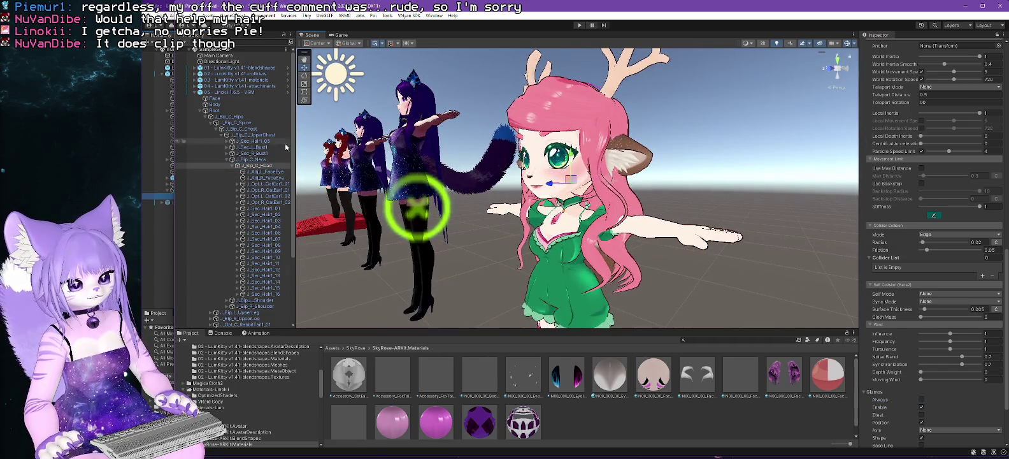
pyautogui.rightClick(266, 167)
# Create a Magica Capsule Collider under J_Bip_C_Head and raise it over the head.
pyautogui.moveTo(320, 395)
pyautogui.moveTo(392, 391)
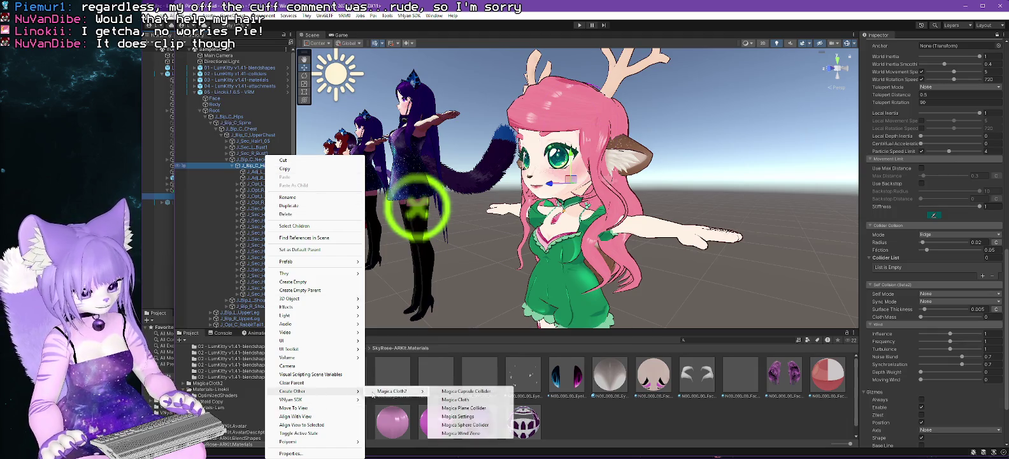
pyautogui.click(477, 394)
pyautogui.moveTo(573, 242); pyautogui.dragTo(654, 233)
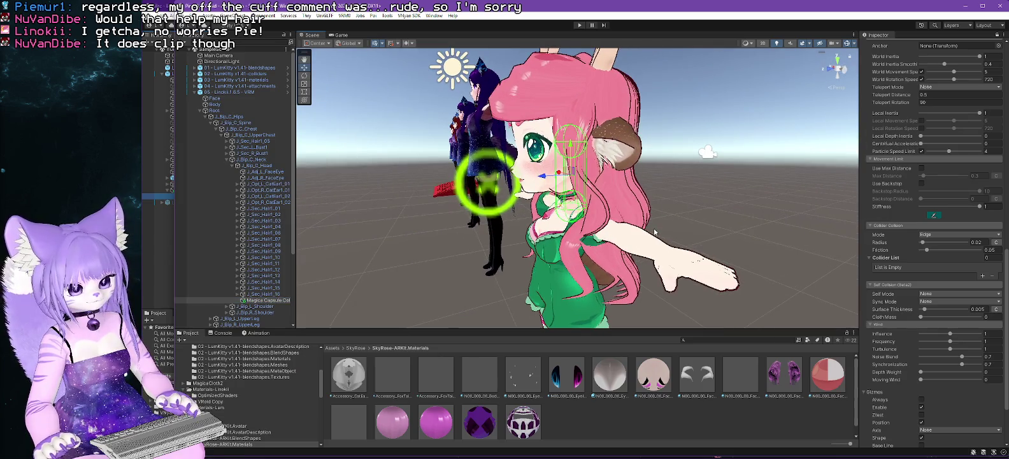
pyautogui.moveTo(565, 170); pyautogui.dragTo(570, 107)
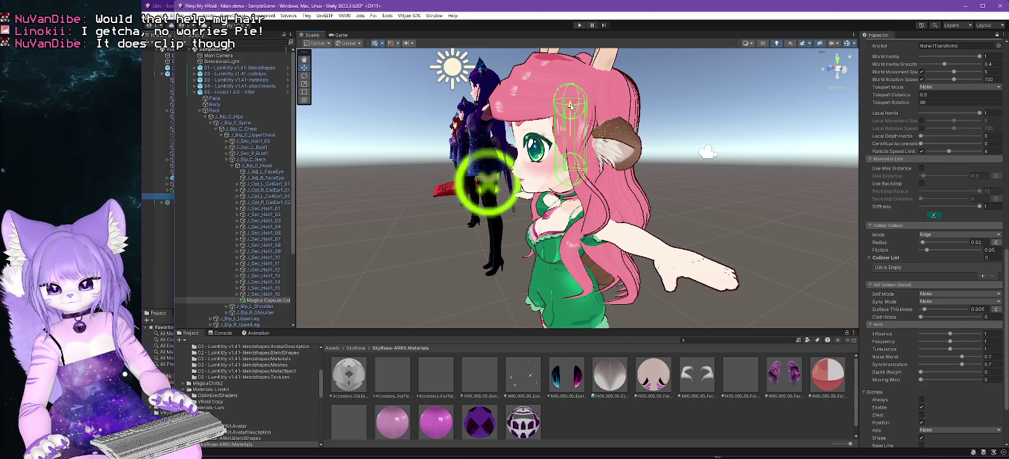
pyautogui.moveTo(571, 106); pyautogui.dragTo(568, 133)
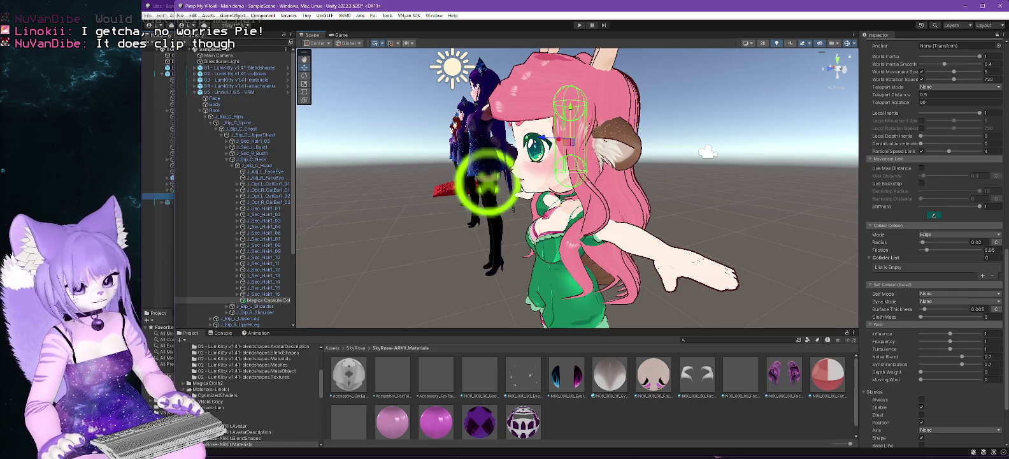
pyautogui.click(997, 35)
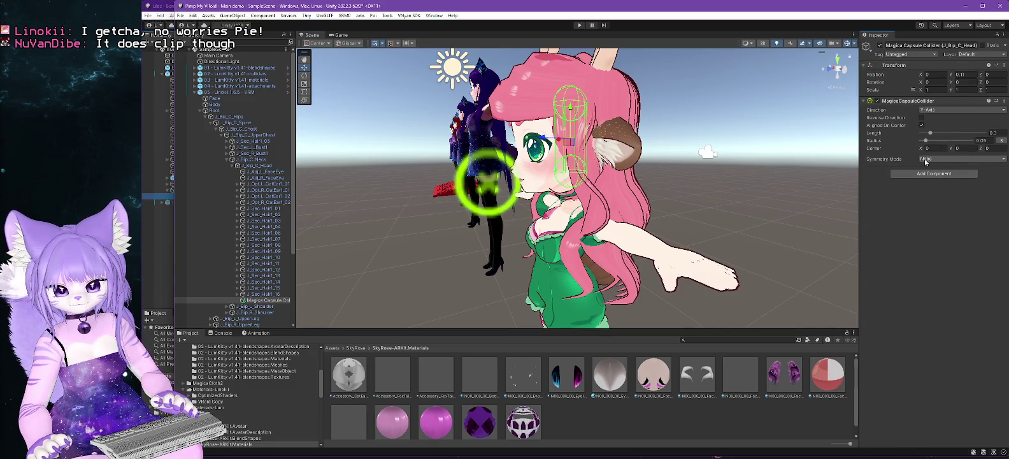
# Give the capsule separate radii, start 0.164 and end 0.076, and tilt it to fit the head.
pyautogui.click(1000, 140)
pyautogui.moveTo(926, 142)
pyautogui.mouseDown()
pyautogui.moveTo(934, 142)
pyautogui.moveTo(926, 150)
pyautogui.mouseUp()
pyautogui.press('e')
pyautogui.moveTo(588, 111); pyautogui.dragTo(557, 158)
pyautogui.moveTo(928, 149)
pyautogui.mouseDown()
pyautogui.moveTo(932, 136)
pyautogui.moveTo(937, 142)
pyautogui.mouseUp()
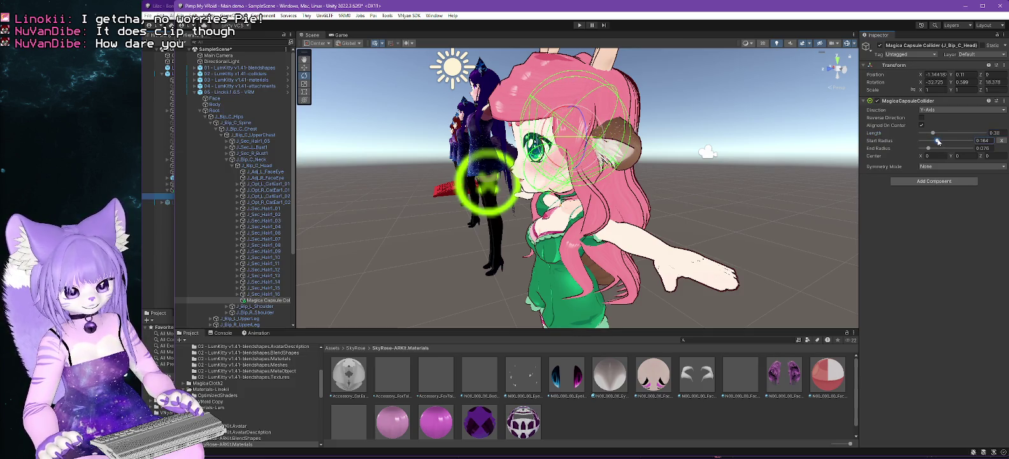
# Check the collider's fit from around the head and widen the Hierarchy panel.
pyautogui.moveTo(716, 170); pyautogui.dragTo(624, 172)
pyautogui.scroll(3, 624, 172)
pyautogui.moveTo(687, 210)
pyautogui.mouseDown()
pyautogui.moveTo(669, 211)
pyautogui.moveTo(739, 215)
pyautogui.moveTo(640, 221)
pyautogui.mouseUp()
pyautogui.moveTo(297, 251); pyautogui.dragTo(363, 255)
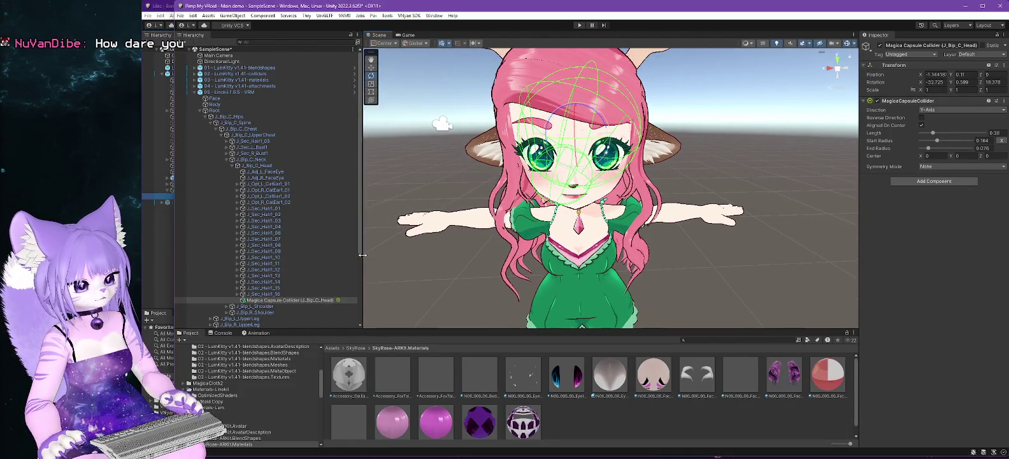
pyautogui.scroll(-5, 310, 296)
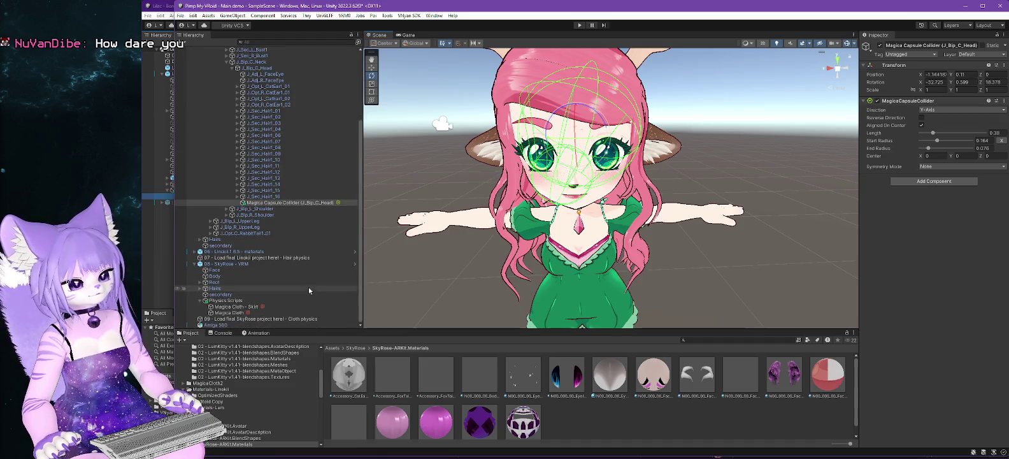
# Add a Collider List slot to the hair's Magica Cloth and start Play Mode.
pyautogui.click(237, 313)
pyautogui.scroll(-10, 928, 305)
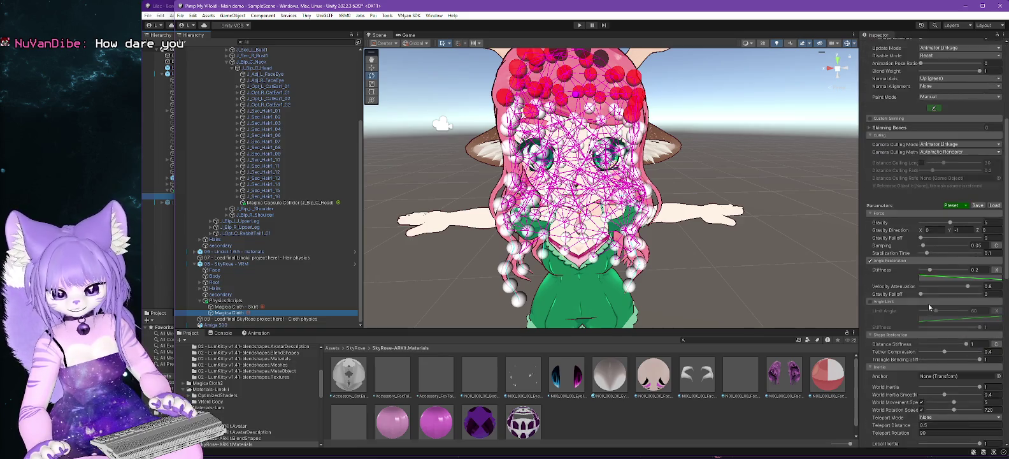
pyautogui.scroll(-1, 928, 306)
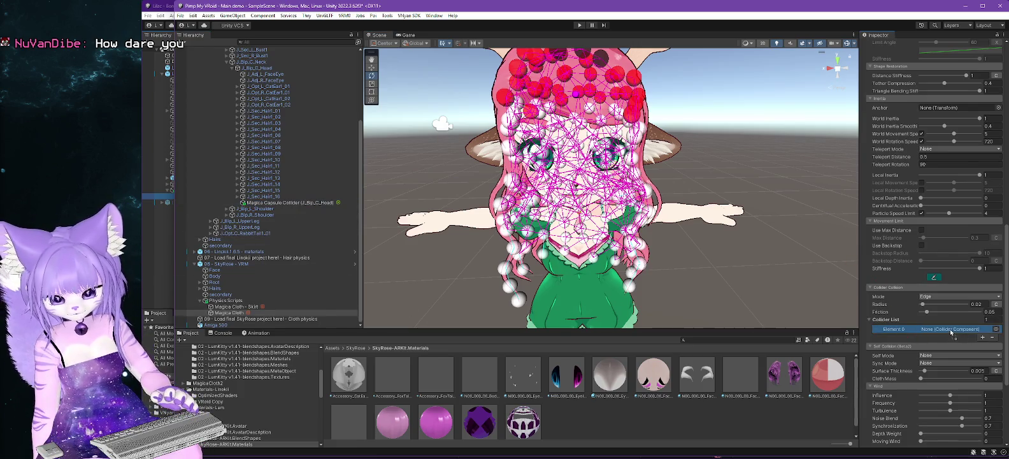
pyautogui.click(578, 25)
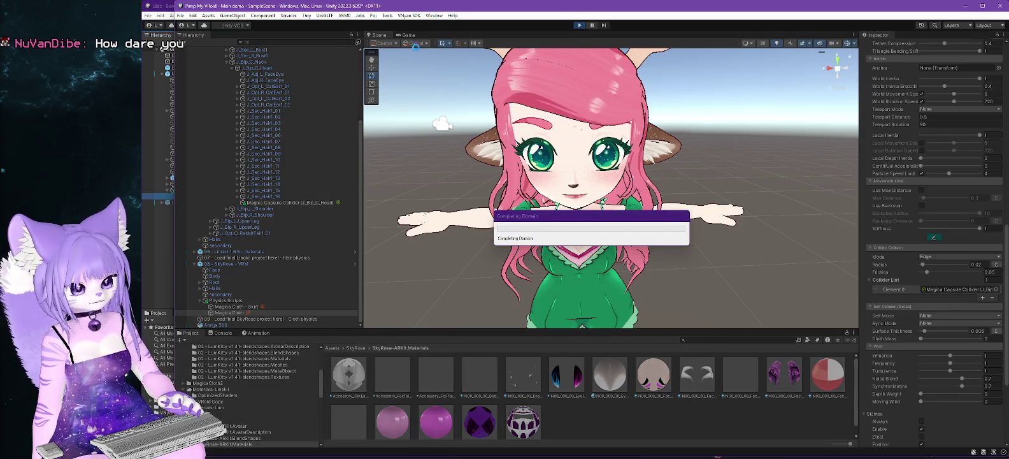
# Return to the Scene view, hide the hair cloth's debug gizmos, and select the avatar root.
pyautogui.click(379, 34)
pyautogui.moveTo(484, 264); pyautogui.dragTo(554, 261)
pyautogui.scroll(-10, 932, 316)
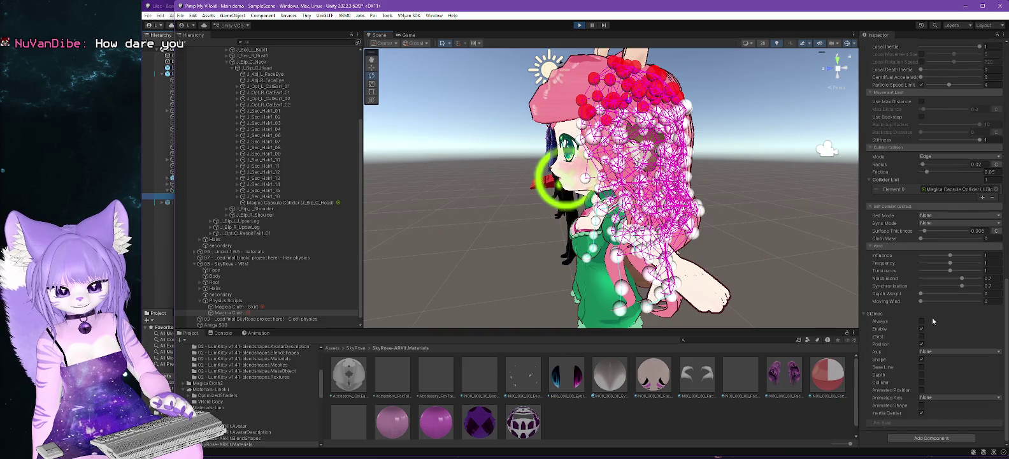
pyautogui.click(921, 328)
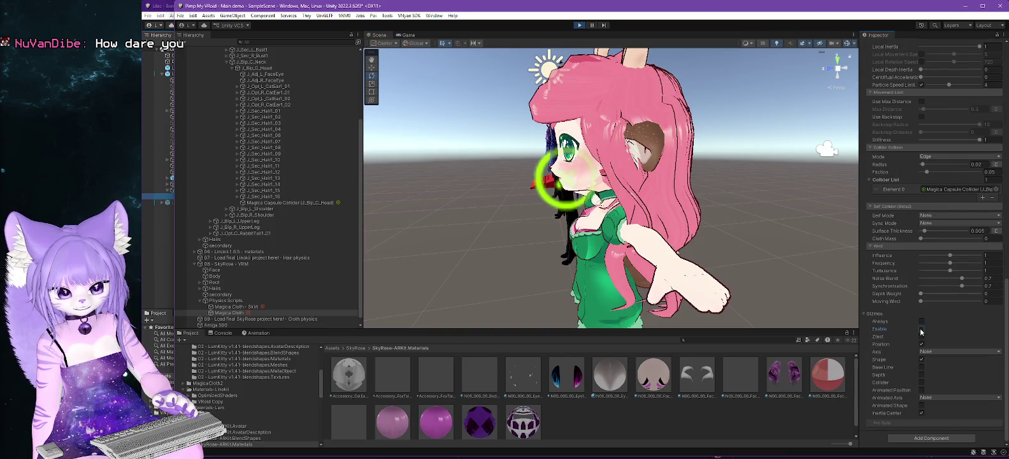
pyautogui.moveTo(625, 253); pyautogui.dragTo(677, 244)
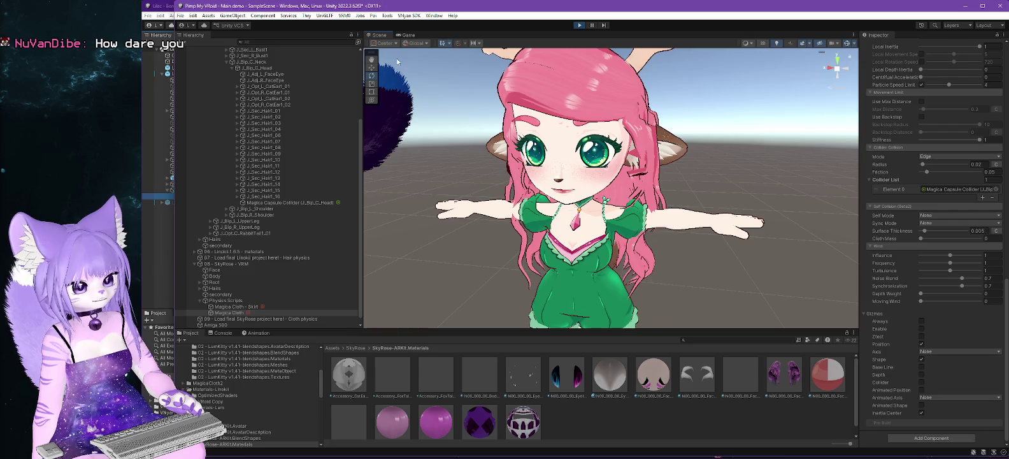
pyautogui.scroll(5, 292, 145)
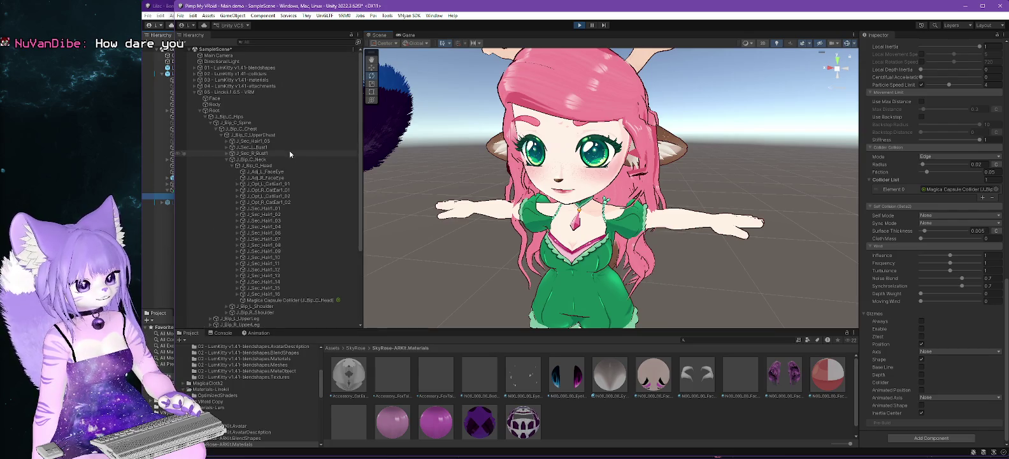
pyautogui.click(236, 92)
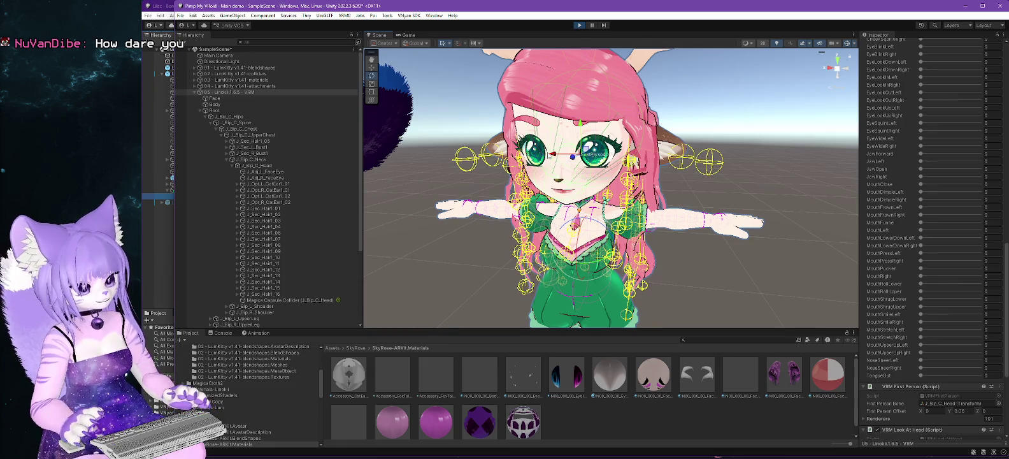
# Select the pink-haired avatar's root VRM object and frame it with F.
pyautogui.scroll(-6, 461, 224)
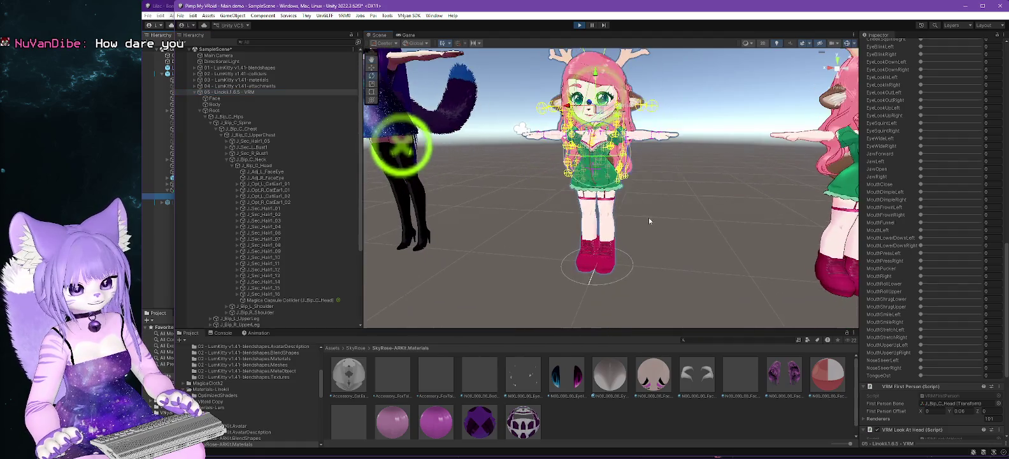
pyautogui.moveTo(649, 220)
pyautogui.mouseDown()
pyautogui.moveTo(859, 240)
pyautogui.moveTo(648, 238)
pyautogui.mouseUp()
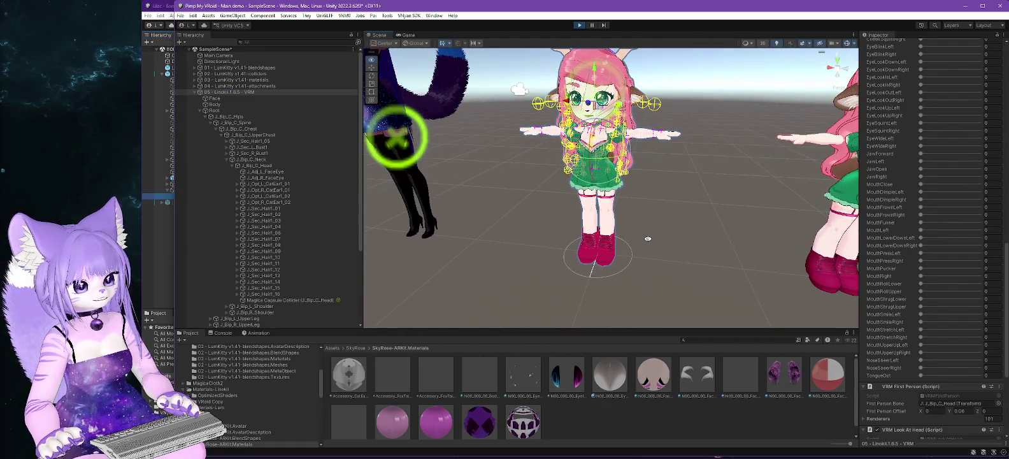
pyautogui.scroll(-5, 311, 252)
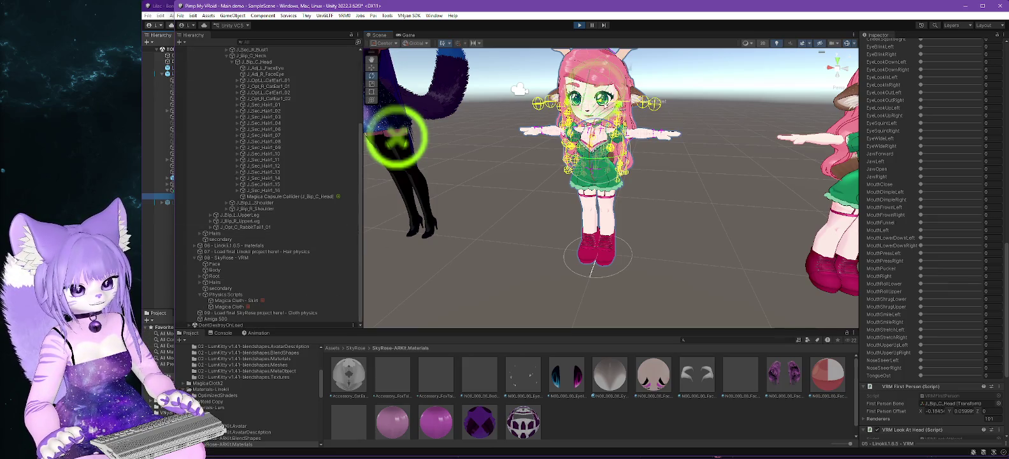
pyautogui.click(592, 223)
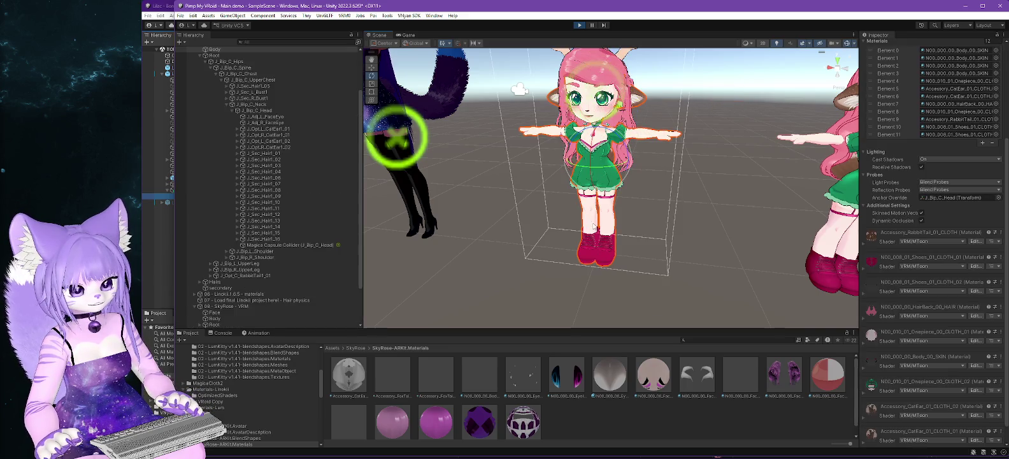
pyautogui.press('f')
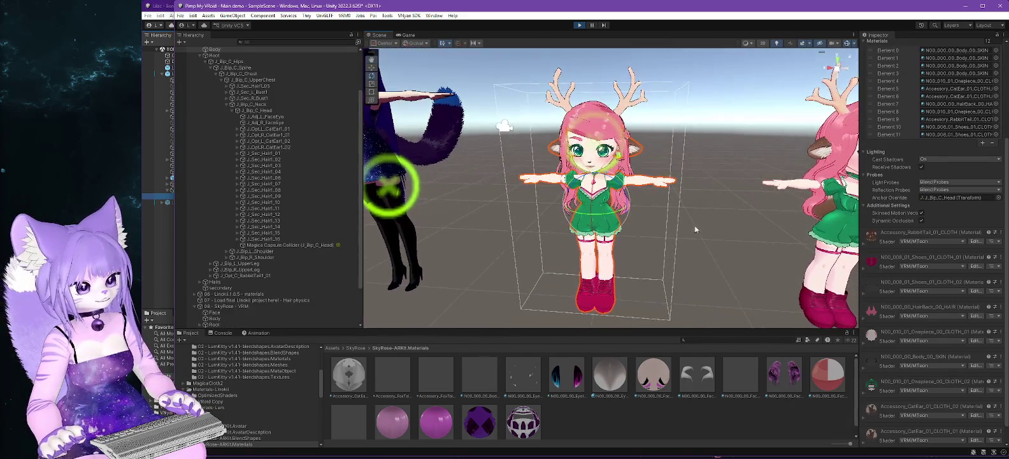
pyautogui.scroll(3, 259, 154)
pyautogui.click(244, 93)
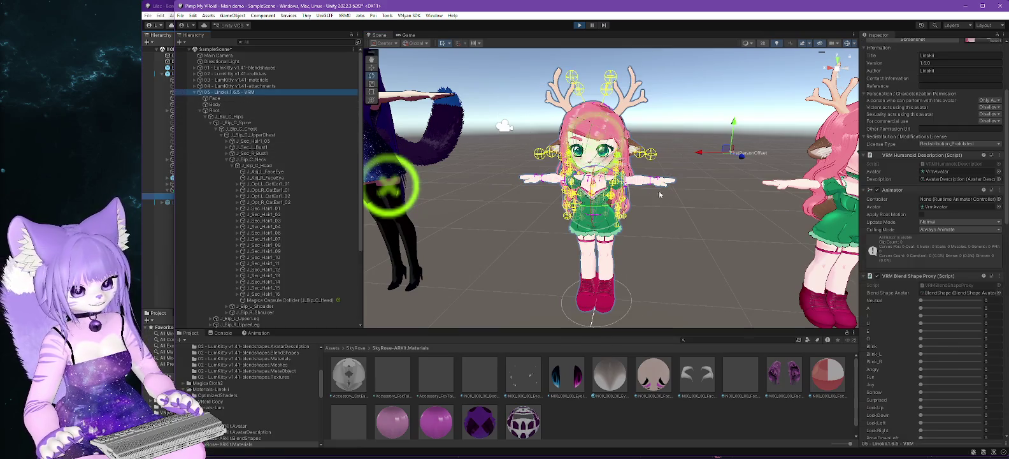
# Orbit around the deer avatar to view her from the side and nearby avatars.
pyautogui.moveTo(675, 236)
pyautogui.mouseDown()
pyautogui.moveTo(615, 239)
pyautogui.moveTo(668, 221)
pyautogui.moveTo(662, 210)
pyautogui.mouseUp()
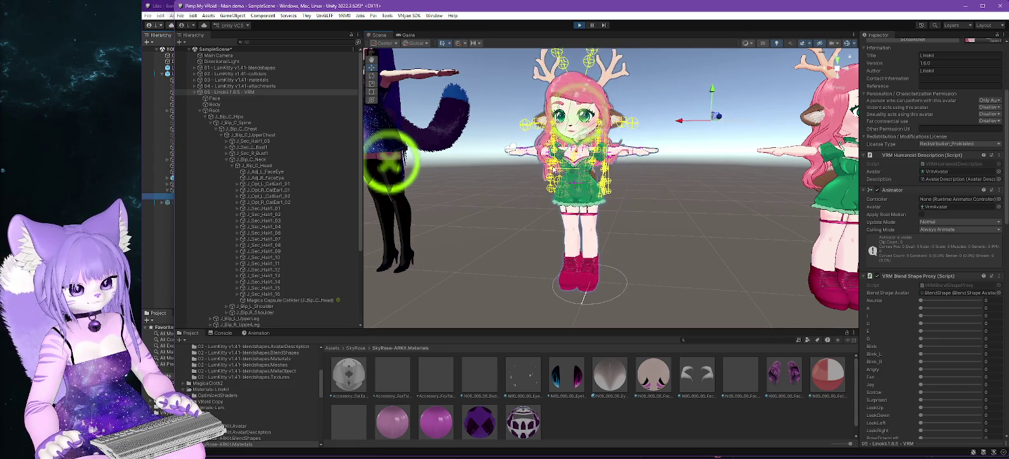
pyautogui.moveTo(638, 263)
pyautogui.mouseDown()
pyautogui.moveTo(654, 282)
pyautogui.moveTo(313, 299)
pyautogui.mouseUp()
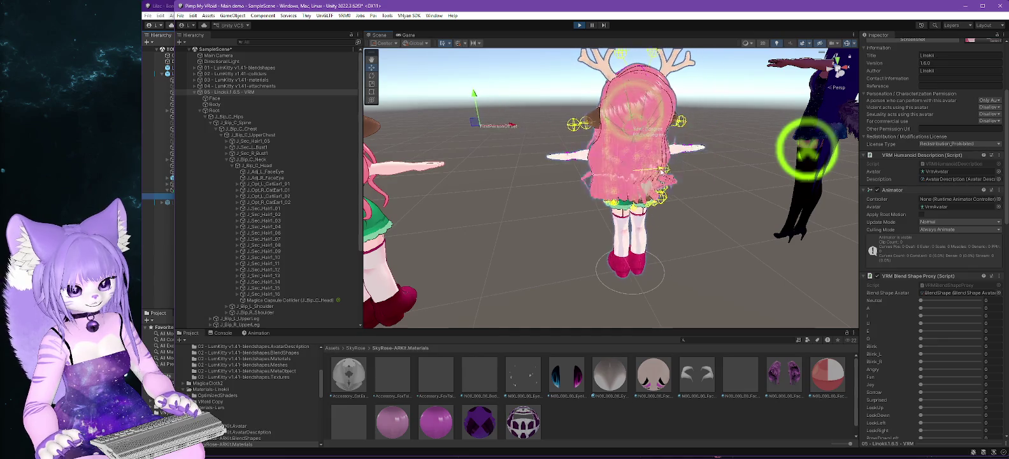
pyautogui.moveTo(626, 199)
pyautogui.mouseDown()
pyautogui.moveTo(687, 152)
pyautogui.moveTo(647, 220)
pyautogui.mouseUp()
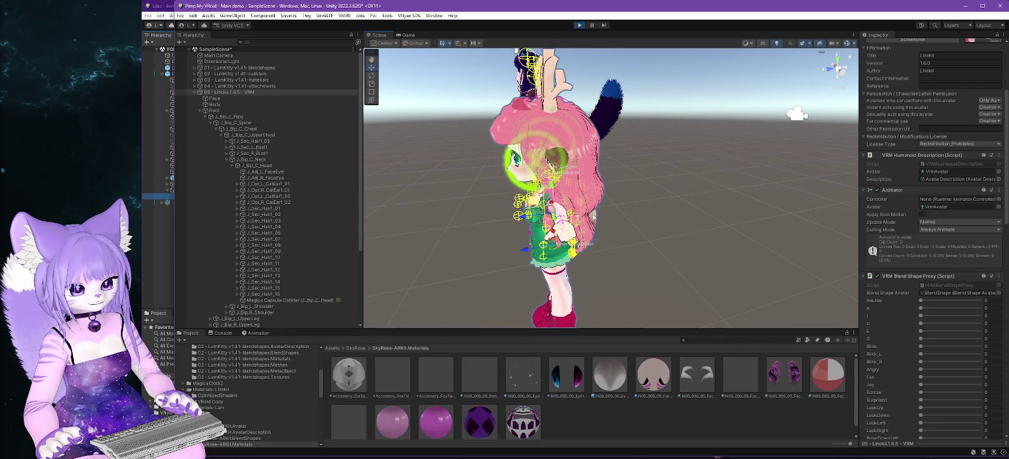
pyautogui.moveTo(524, 219); pyautogui.dragTo(483, 254)
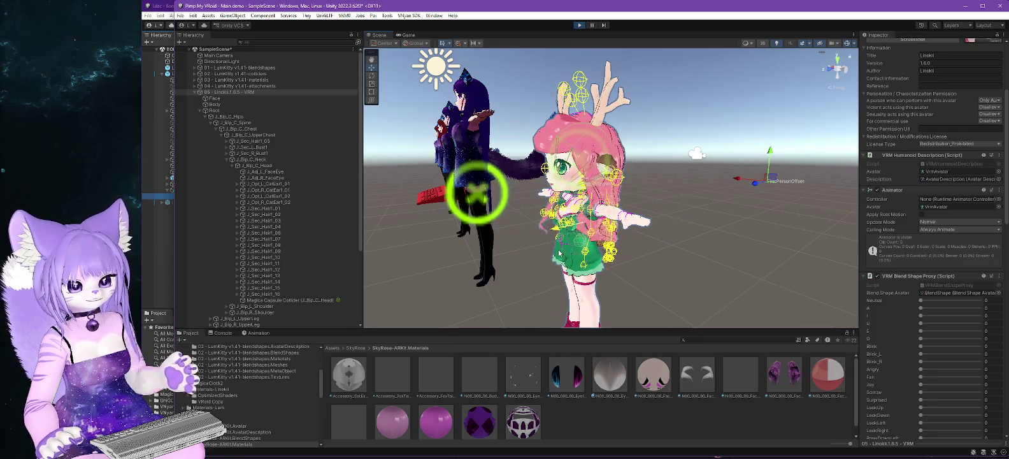
pyautogui.scroll(5, 621, 277)
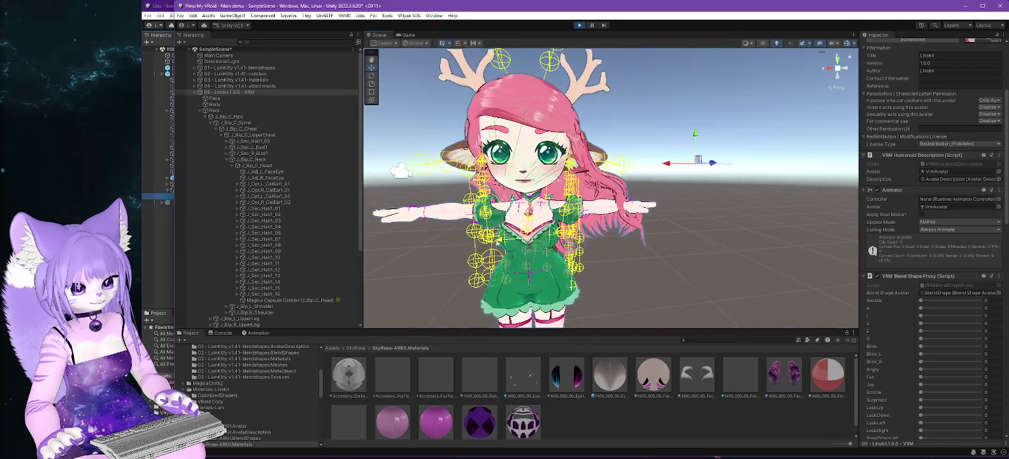
# Re-enable the Magica Cloth debug gizmos and orbit in to inspect the hair's particle mesh.
pyautogui.moveTo(500, 239)
pyautogui.mouseDown()
pyautogui.moveTo(430, 243)
pyautogui.moveTo(567, 243)
pyautogui.mouseUp()
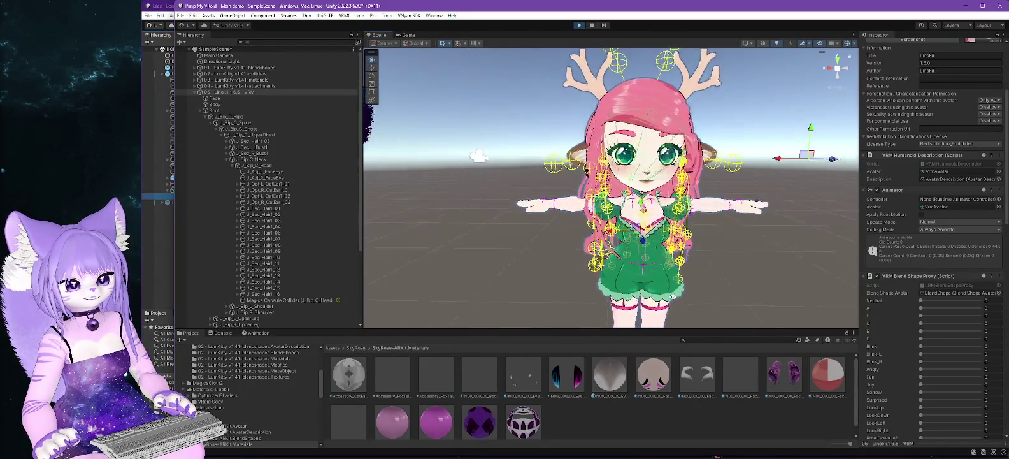
pyautogui.moveTo(712, 313); pyautogui.dragTo(761, 293)
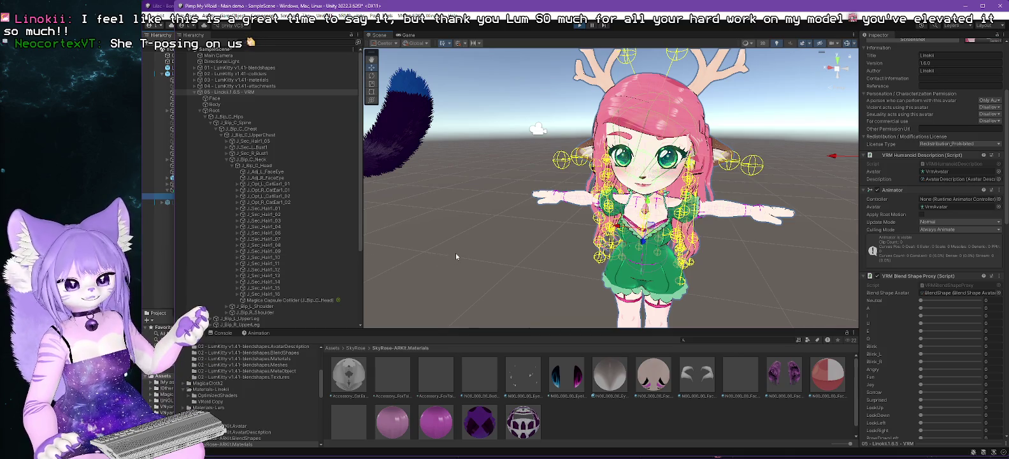
pyautogui.moveTo(521, 285); pyautogui.dragTo(637, 290)
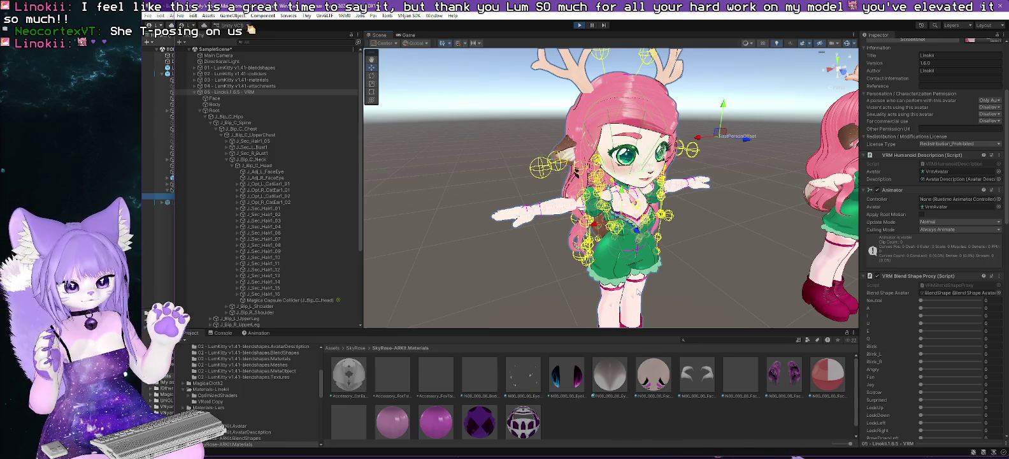
pyautogui.scroll(-10, 950, 394)
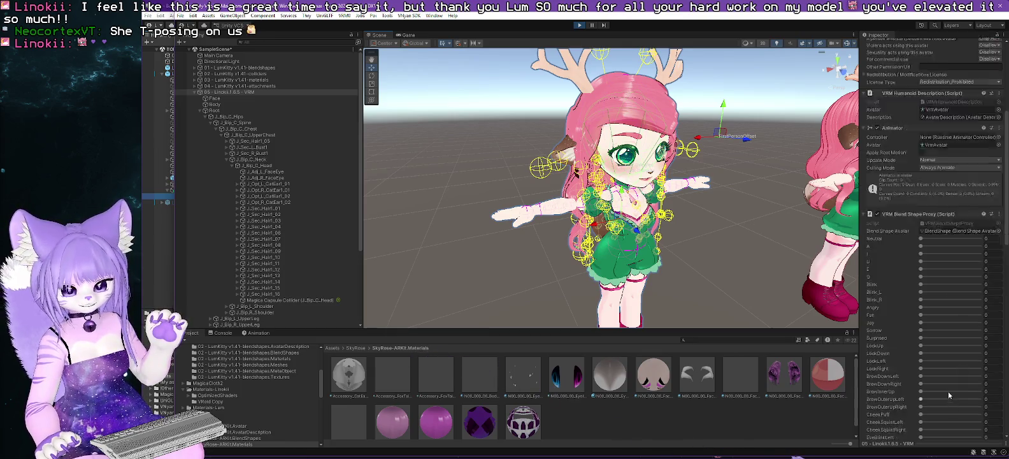
pyautogui.scroll(-5, 304, 279)
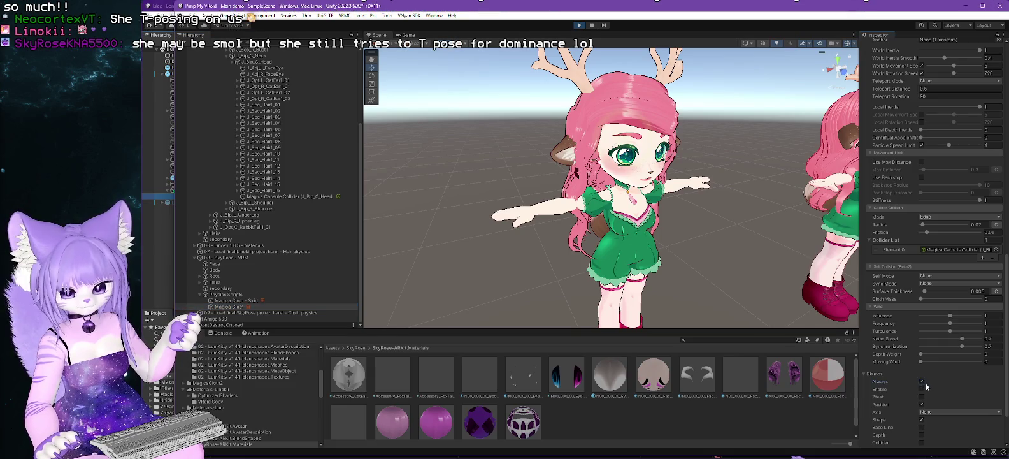
pyautogui.click(921, 388)
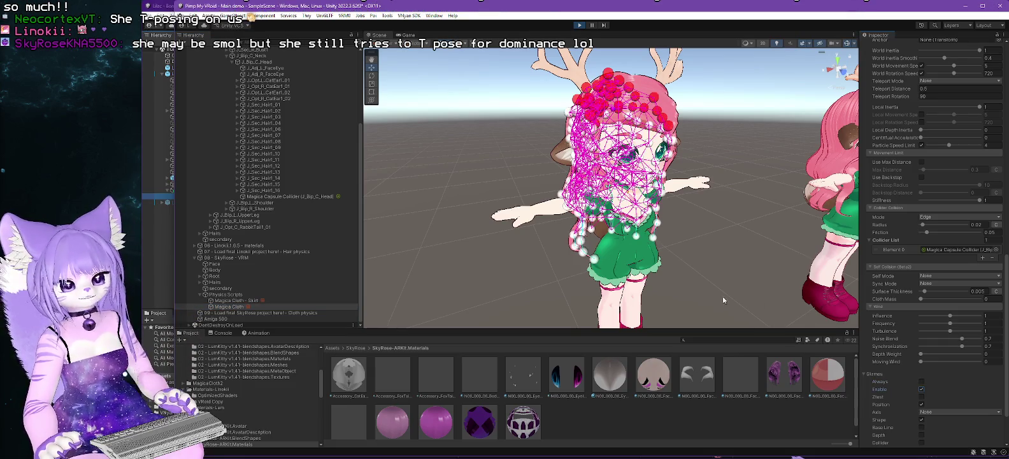
pyautogui.moveTo(517, 260)
pyautogui.mouseDown()
pyautogui.moveTo(446, 255)
pyautogui.moveTo(535, 275)
pyautogui.mouseUp()
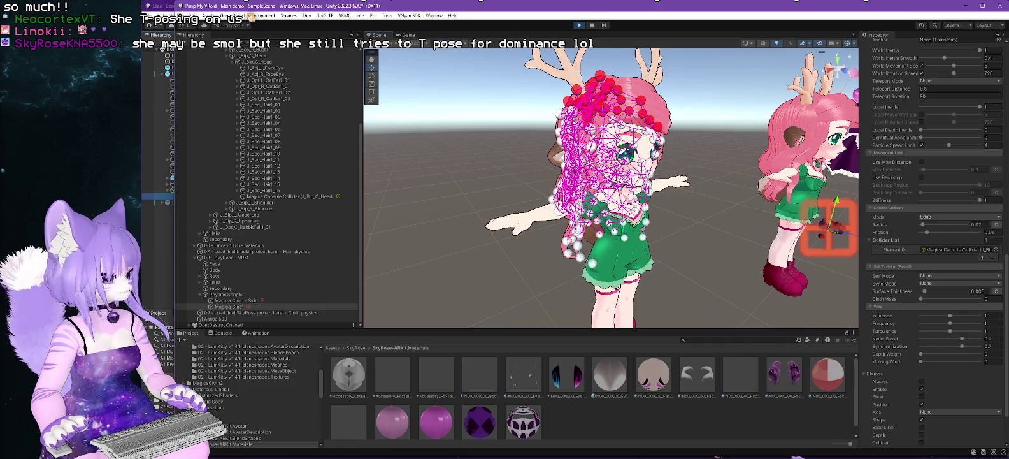
# Switch to VNyan and orbit around the white-haired maid avatar from front, side and back.
pyautogui.hotkey('alt', 'Tab')
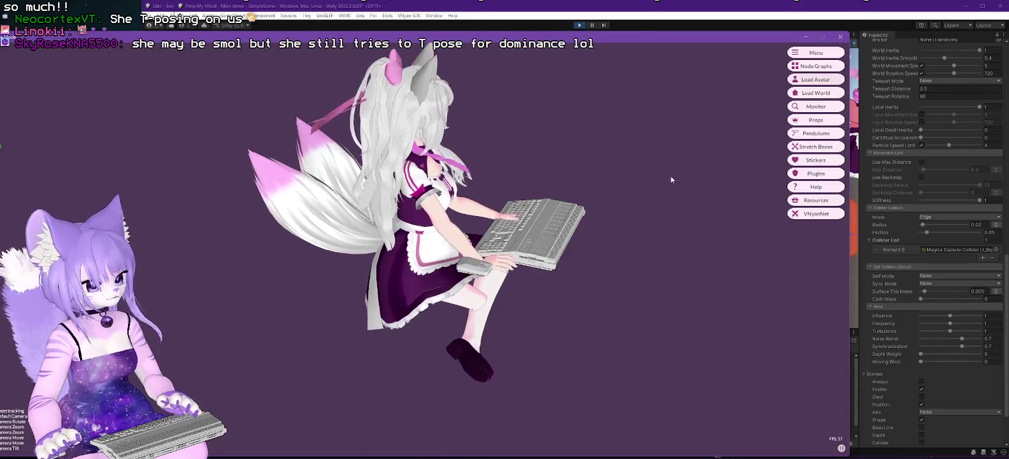
pyautogui.moveTo(732, 119); pyautogui.dragTo(428, 299)
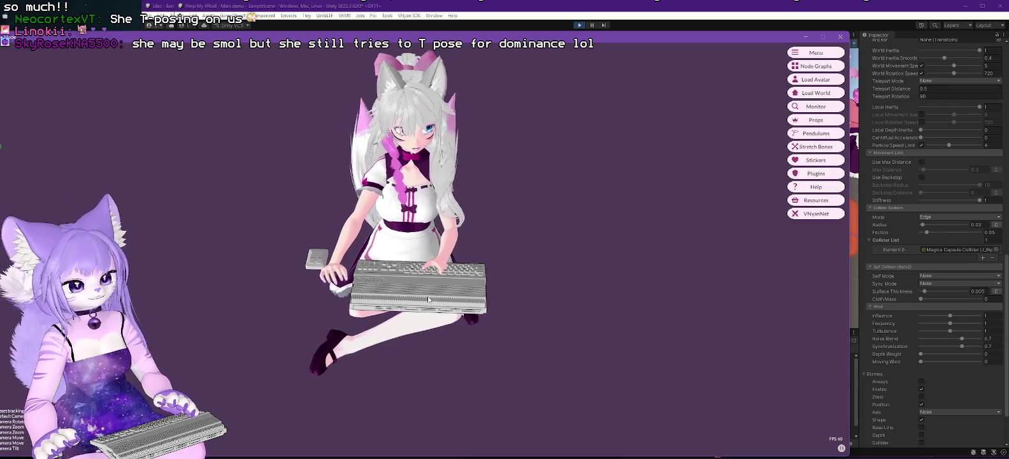
pyautogui.moveTo(452, 137)
pyautogui.mouseDown()
pyautogui.moveTo(474, 249)
pyautogui.moveTo(628, 237)
pyautogui.mouseUp()
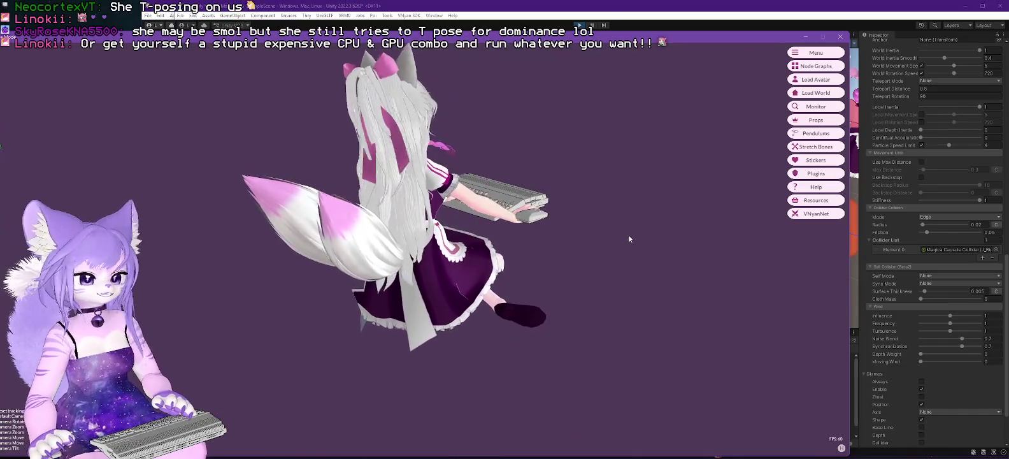
pyautogui.moveTo(631, 234)
pyautogui.mouseDown()
pyautogui.moveTo(531, 242)
pyautogui.moveTo(571, 249)
pyautogui.mouseUp()
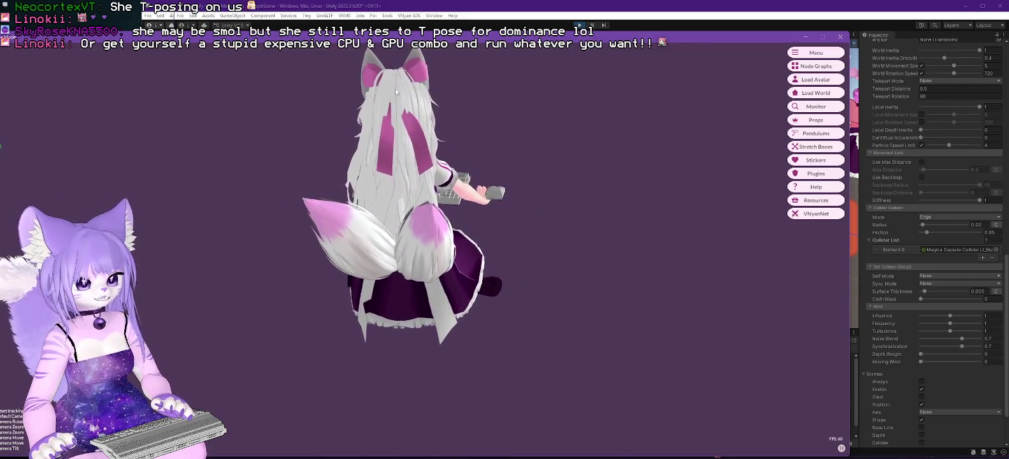
pyautogui.moveTo(545, 234)
pyautogui.mouseDown()
pyautogui.moveTo(497, 243)
pyautogui.moveTo(656, 166)
pyautogui.mouseUp()
# Load the exported Linokii deer .vsfavatar file, then return to Unity.
pyautogui.click(815, 80)
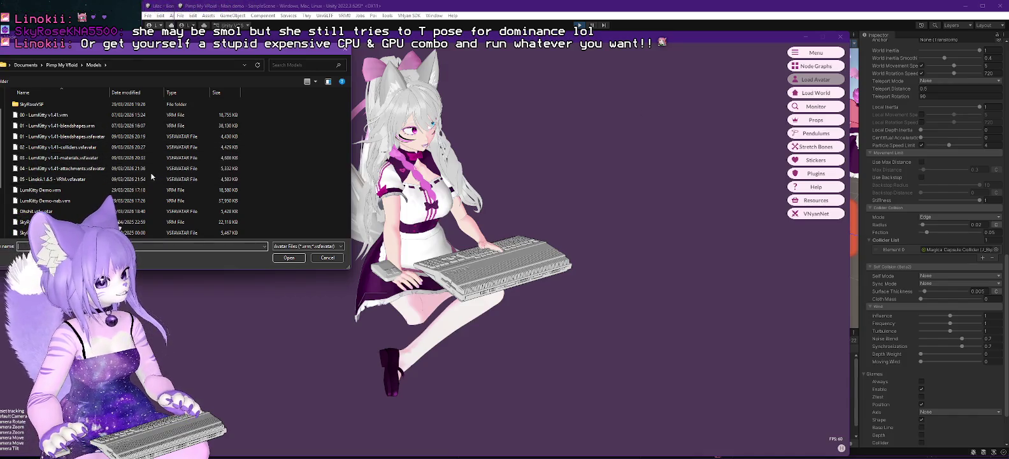
pyautogui.click(51, 179)
pyautogui.doubleClick(51, 180)
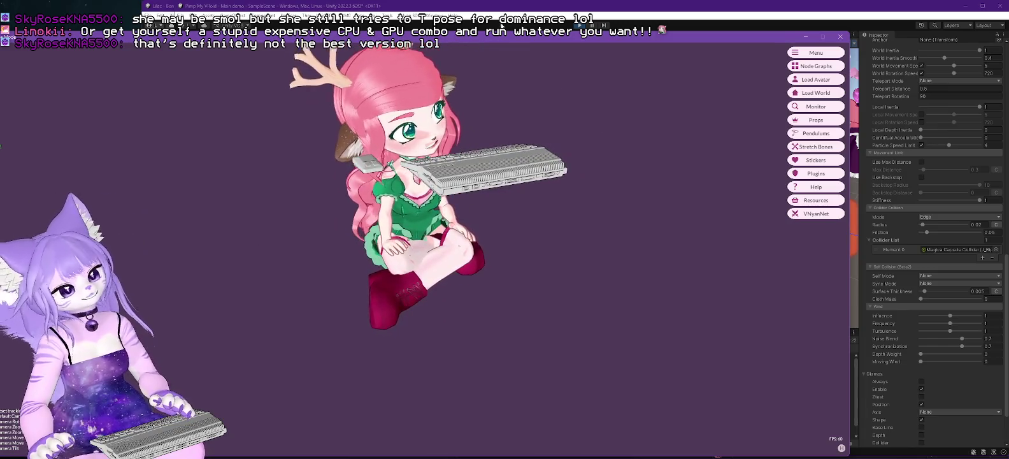
pyautogui.hotkey('alt', 'Tab')
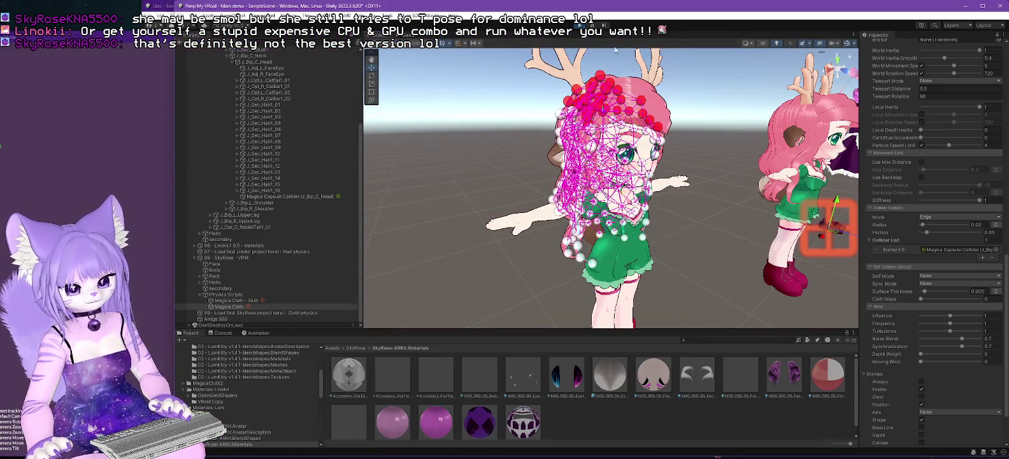
# Toggle the cloth gizmos off and back on, then enter Play mode close on the avatar.
pyautogui.click(921, 388)
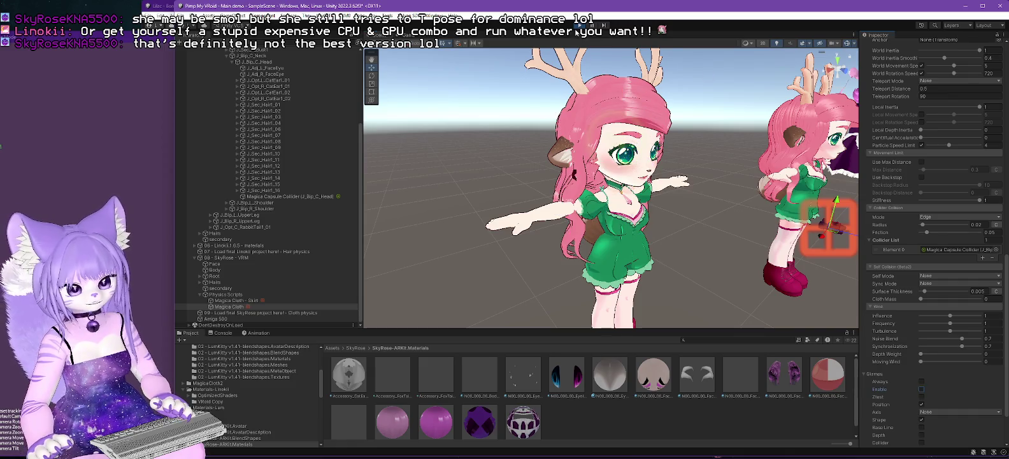
pyautogui.hotkey('ctrl', 'z')
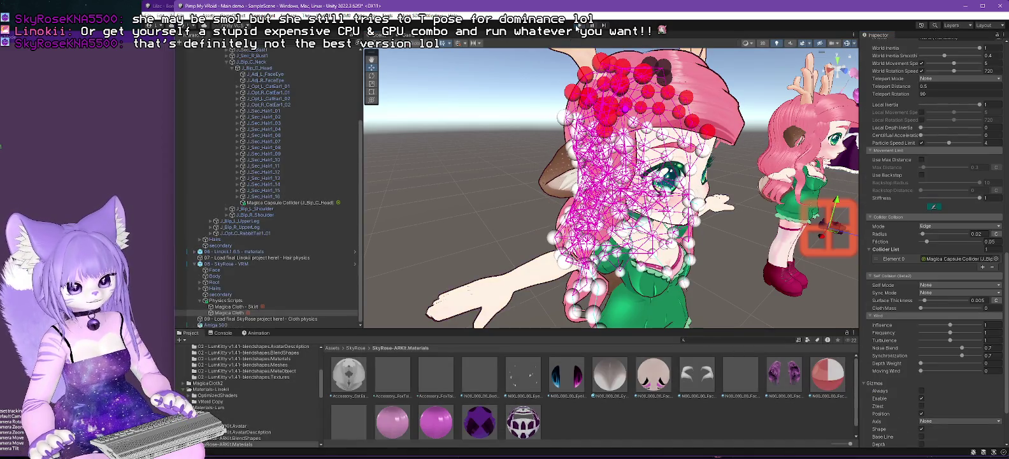
pyautogui.click(576, 30)
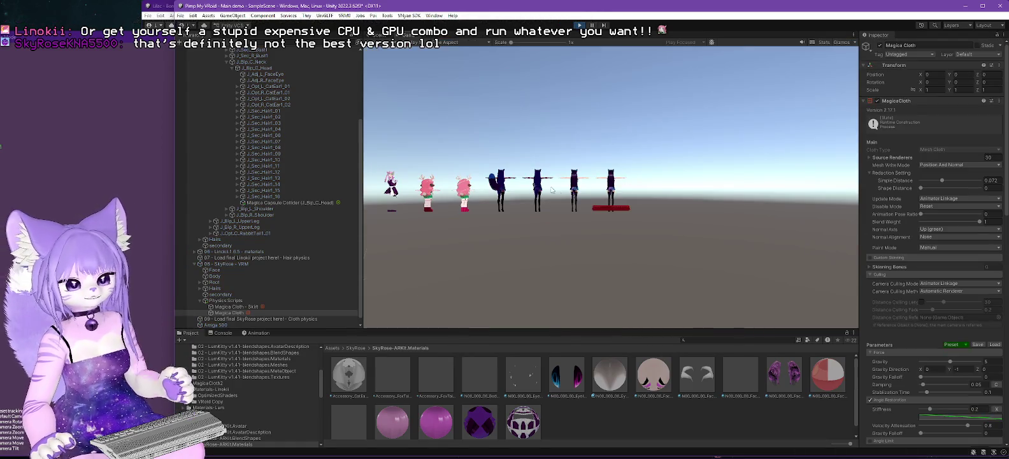
pyautogui.hotkey('ctrl', '1')
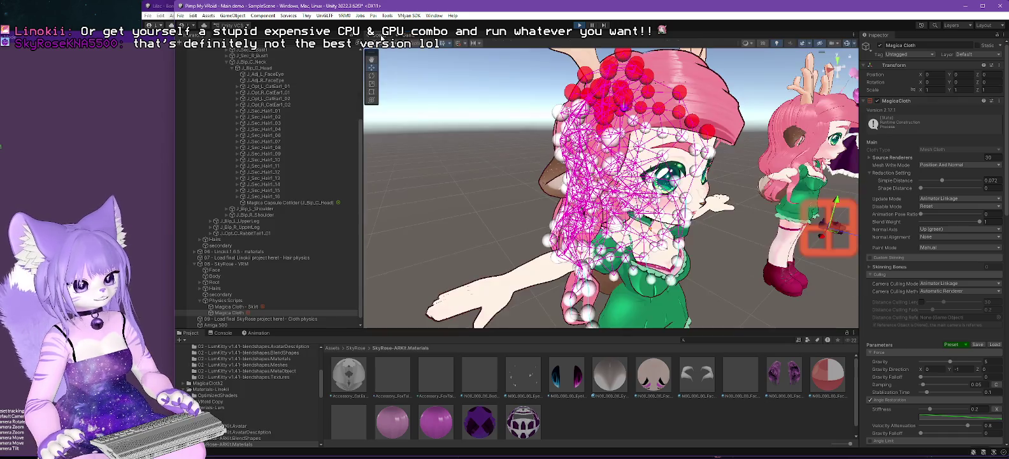
# Hide the hair gizmo spheres and slide the 05 - Linokii 1.8.5 - VRM avatar sideways to swing the hair.
pyautogui.moveTo(478, 193); pyautogui.dragTo(788, 191)
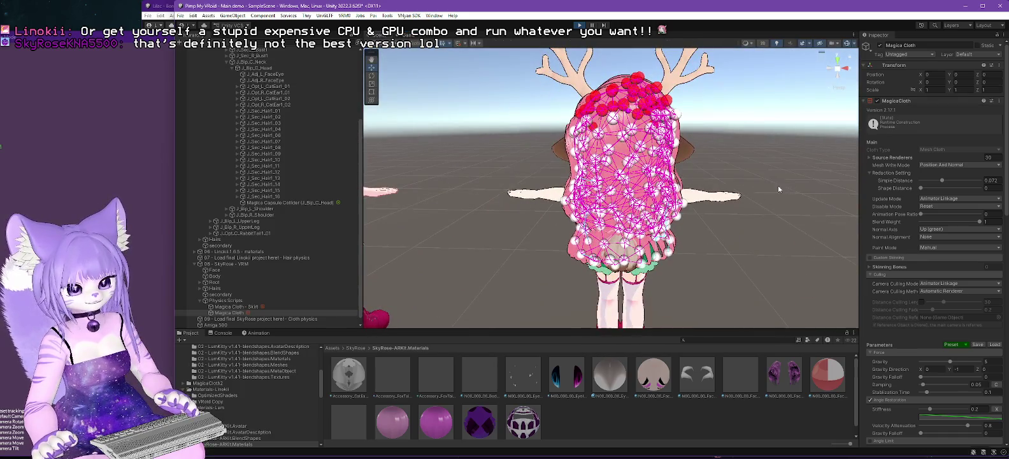
pyautogui.scroll(-10, 955, 351)
pyautogui.click(921, 328)
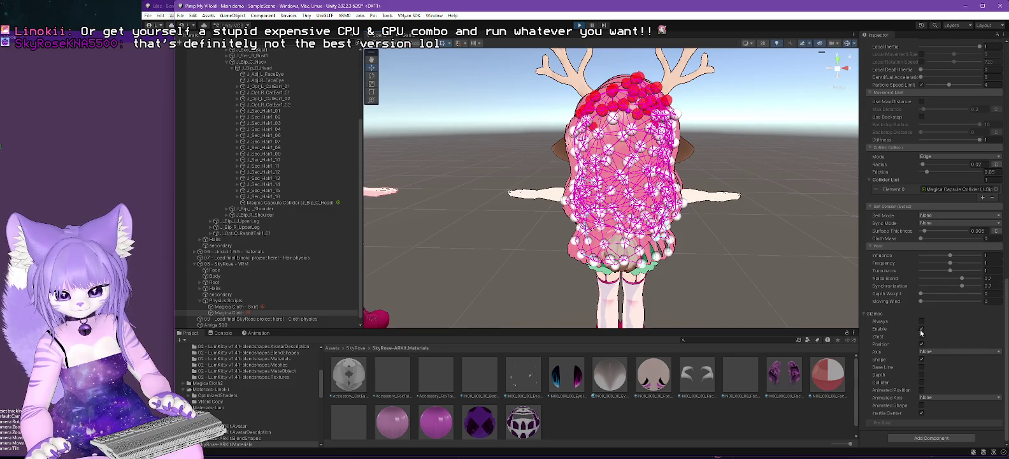
pyautogui.scroll(5, 274, 89)
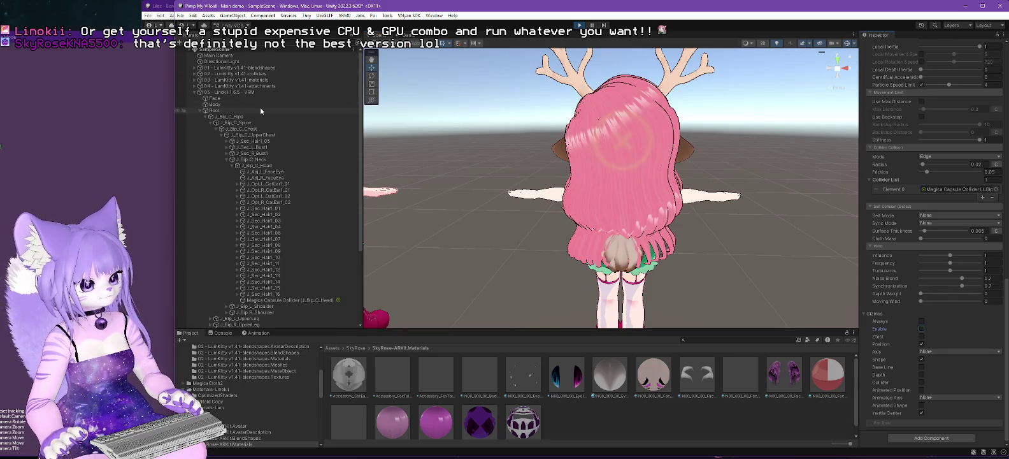
pyautogui.click(236, 92)
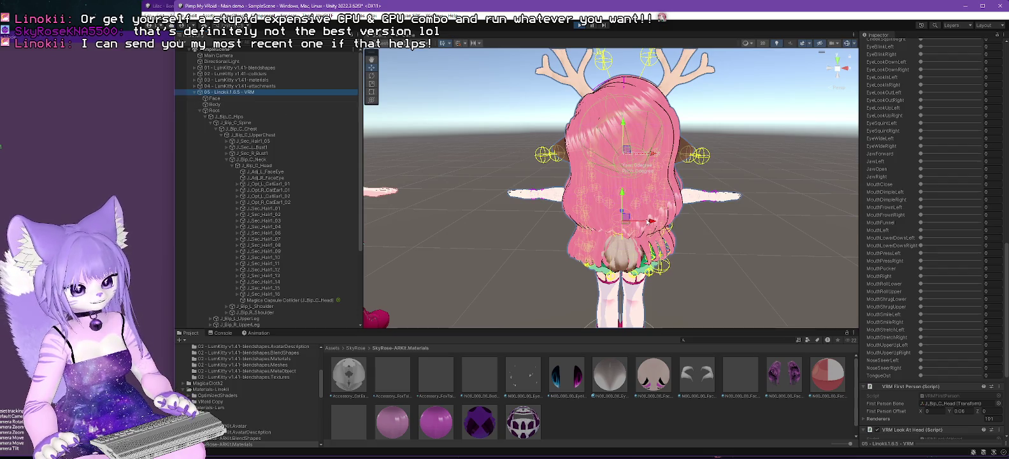
pyautogui.moveTo(653, 221)
pyautogui.mouseDown()
pyautogui.moveTo(674, 221)
pyautogui.moveTo(613, 217)
pyautogui.moveTo(640, 220)
pyautogui.mouseUp()
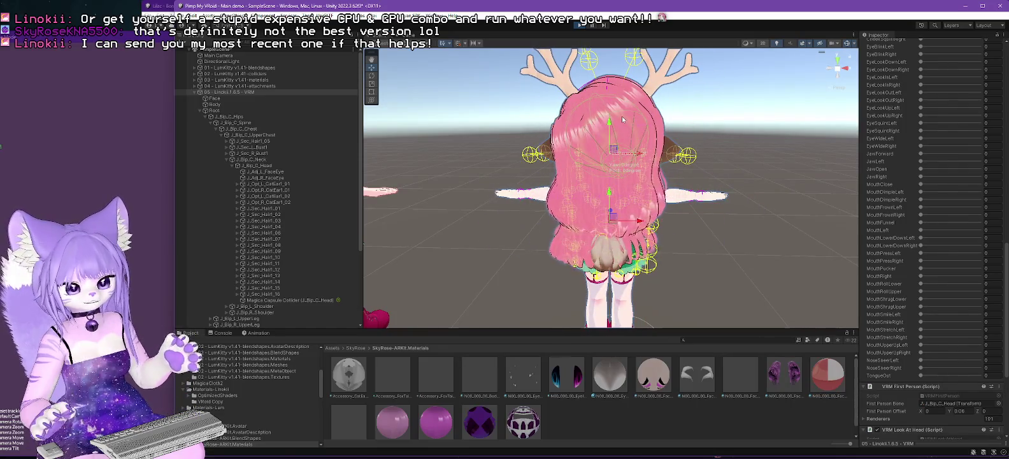
pyautogui.moveTo(637, 221); pyautogui.dragTo(628, 221)
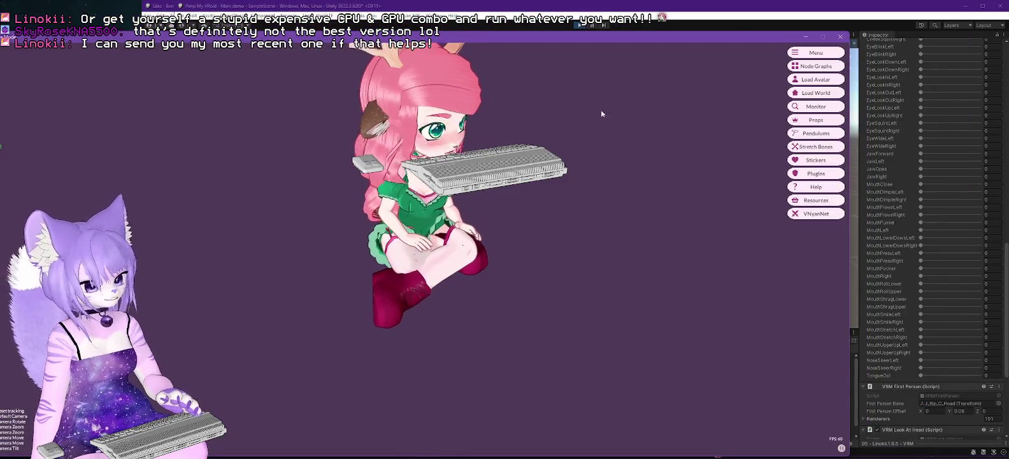
# Open VNyan's avatar loader and browse to D:\Data\Twitch_Offline\Linokii.
pyautogui.click(815, 79)
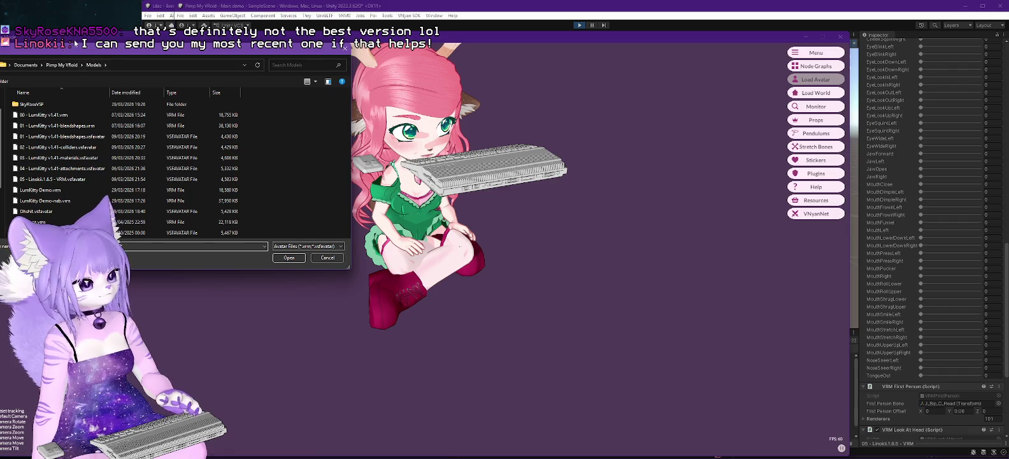
pyautogui.moveTo(81, 49); pyautogui.dragTo(435, 95)
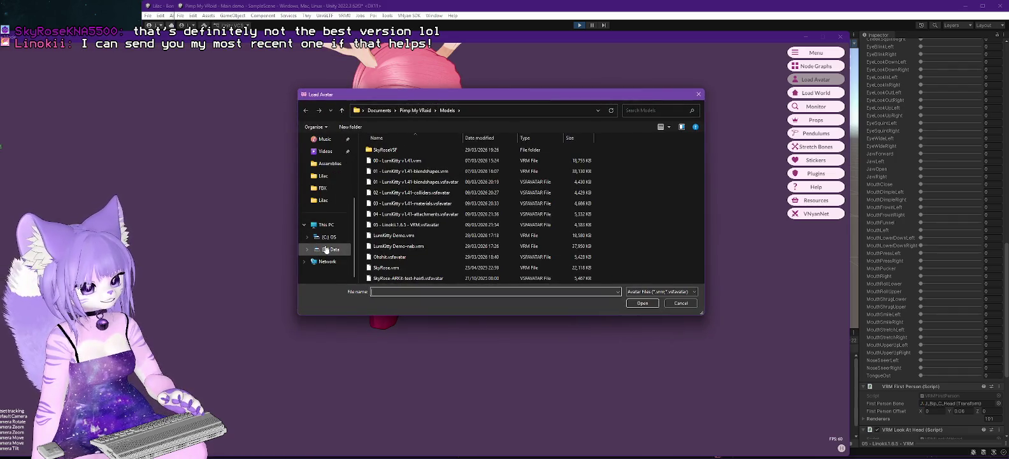
pyautogui.click(330, 248)
pyautogui.click(382, 237)
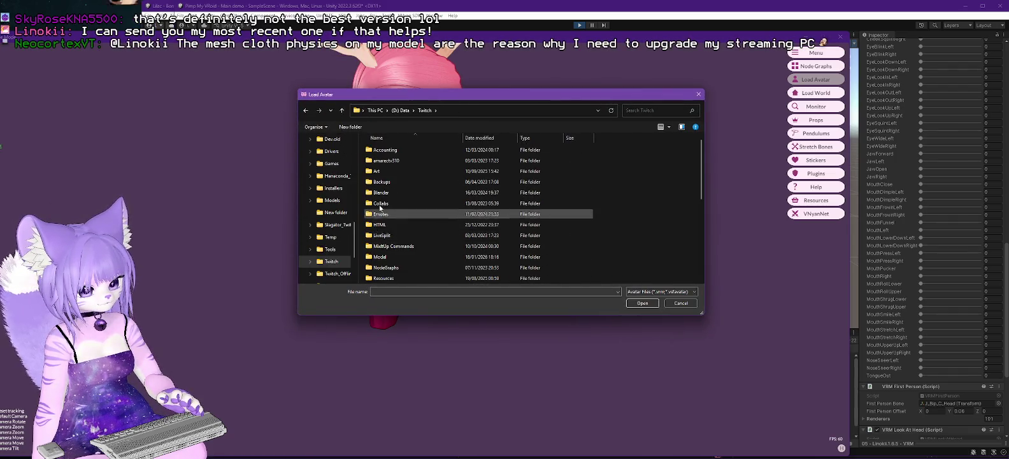
pyautogui.scroll(2, 392, 252)
pyautogui.scroll(-2, 396, 264)
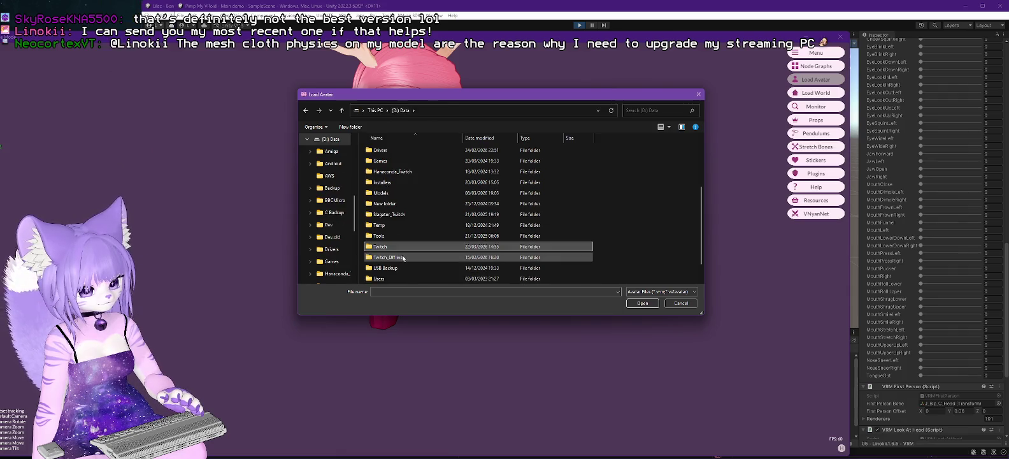
pyautogui.doubleClick(400, 257)
pyautogui.doubleClick(383, 216)
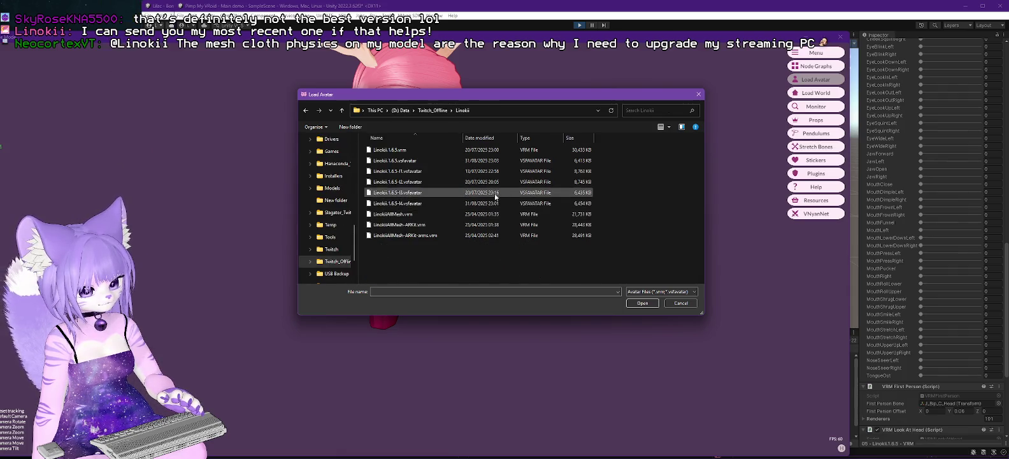
# Load the Linokii .vsfavatar file and orbit to view the deer avatar from behind.
pyautogui.doubleClick(395, 202)
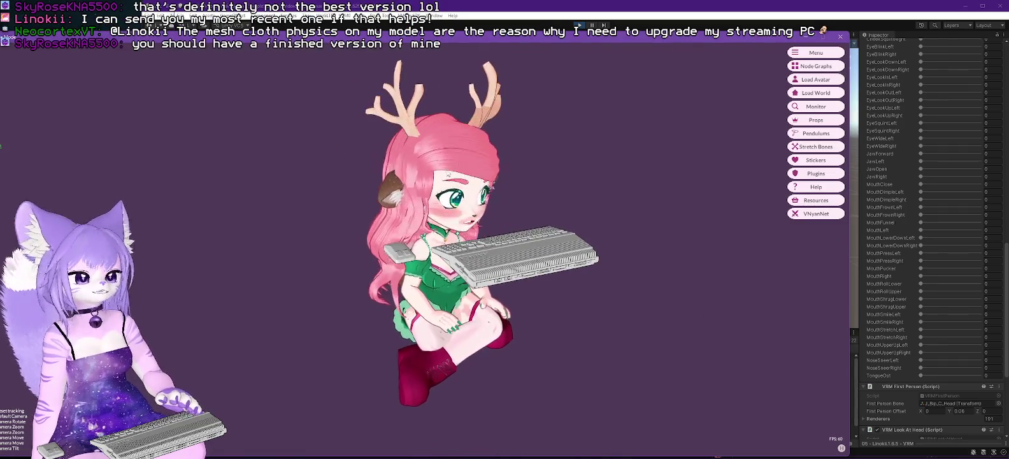
pyautogui.moveTo(445, 168)
pyautogui.mouseDown()
pyautogui.moveTo(602, 234)
pyautogui.moveTo(471, 223)
pyautogui.mouseUp()
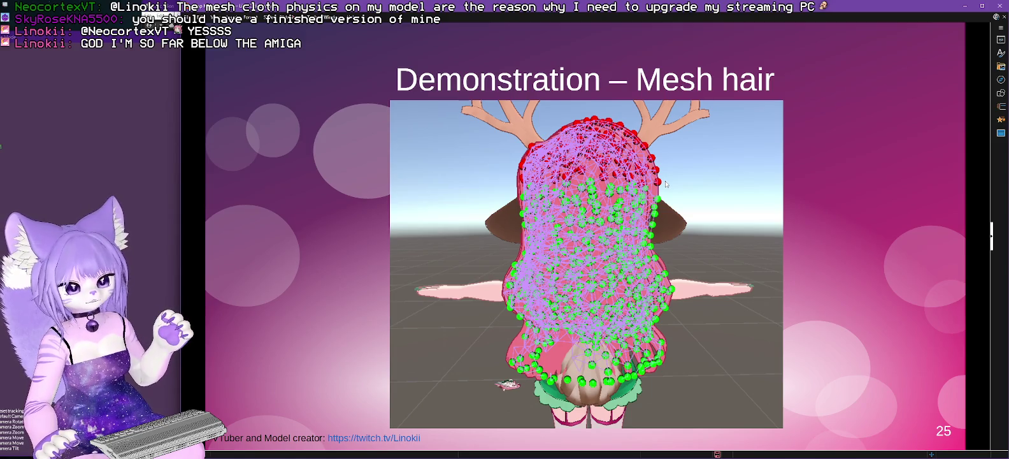
pyautogui.click(965, 5)
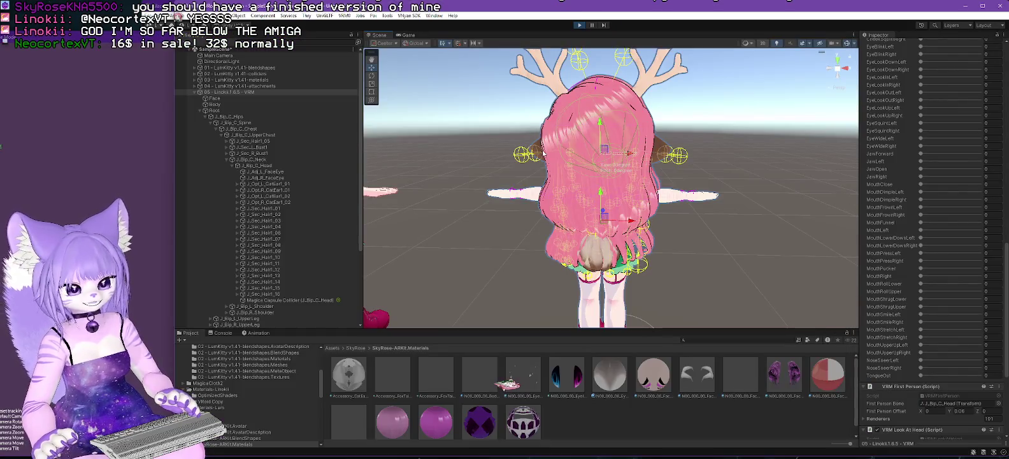
# Stop Play mode and start Paint Mode on SkyRose's Magica Cloth hair, viewed from the side.
pyautogui.click(579, 25)
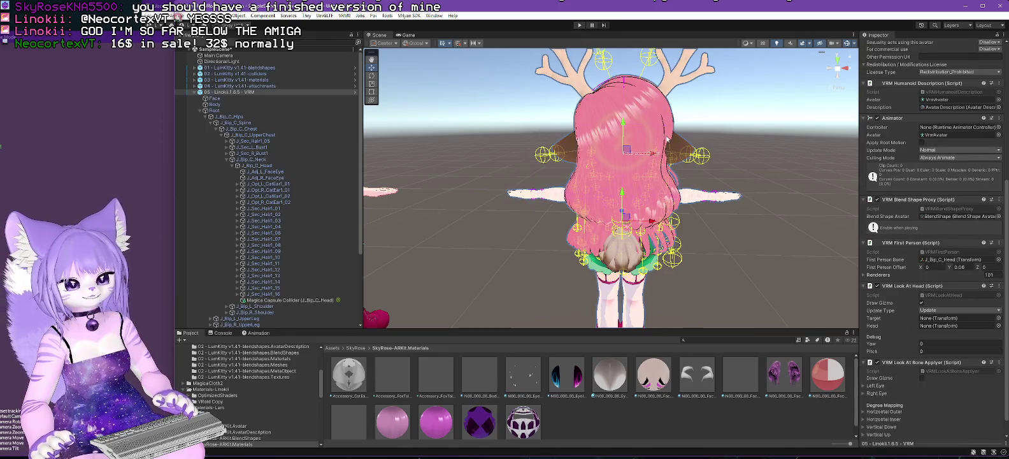
pyautogui.scroll(-5, 268, 191)
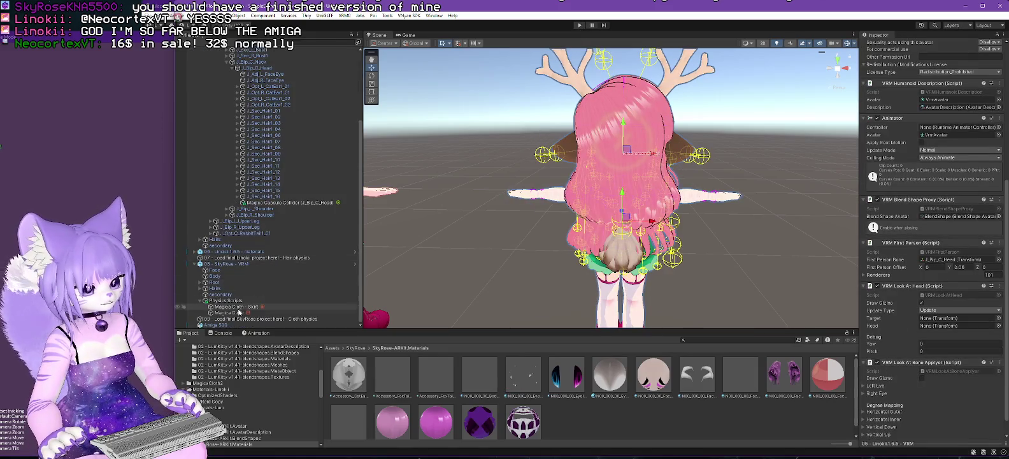
pyautogui.click(228, 312)
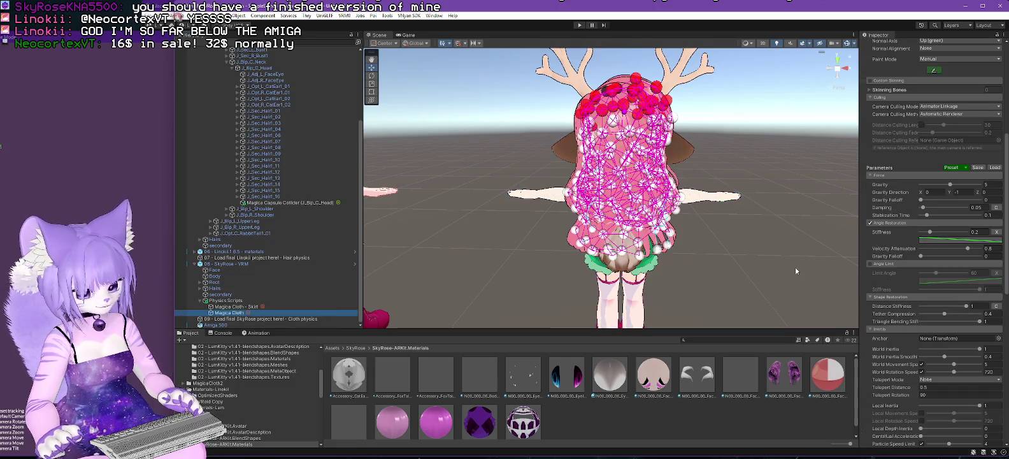
pyautogui.click(934, 70)
pyautogui.moveTo(828, 147)
pyautogui.mouseDown()
pyautogui.moveTo(811, 175)
pyautogui.moveTo(671, 135)
pyautogui.mouseUp()
# Return to the Impress slides and advance to slide 26, 'Demonstration – VRChat conversion'.
pyautogui.scroll(5, 671, 135)
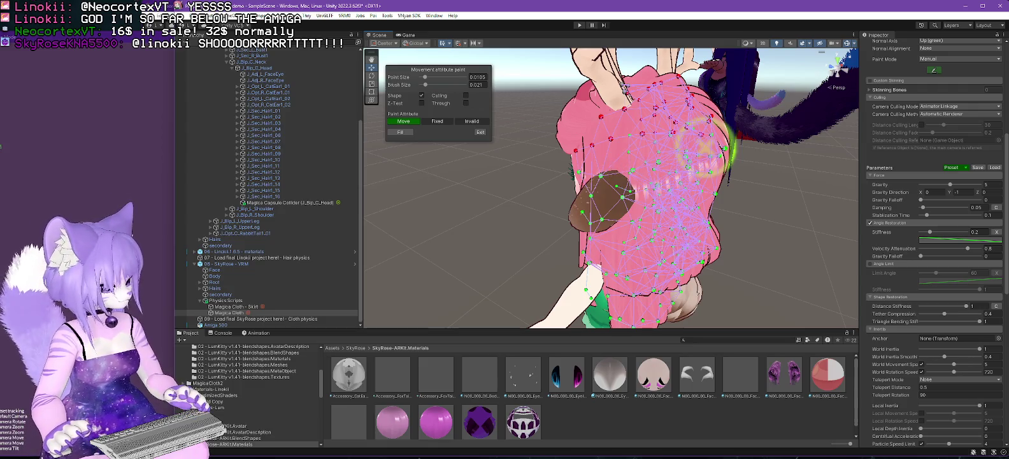
pyautogui.hotkey('alt', 'Tab')
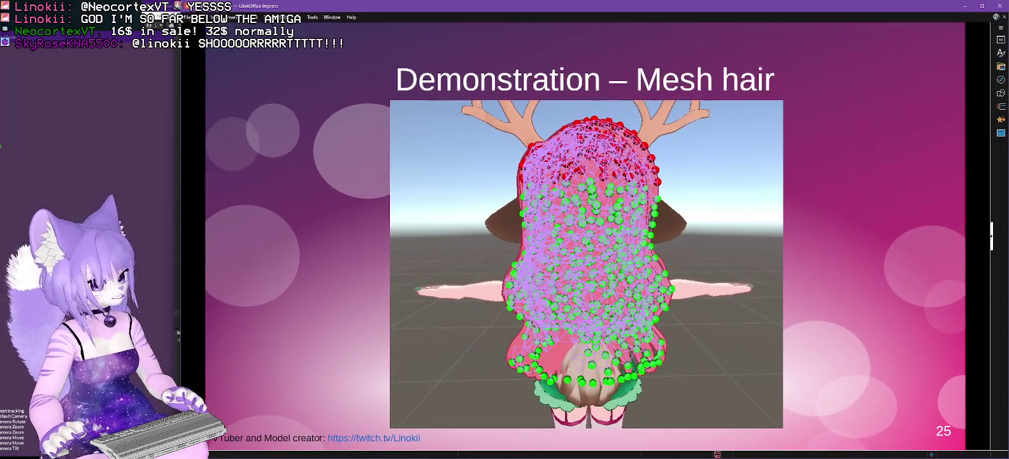
pyautogui.scroll(-1, 402, 207)
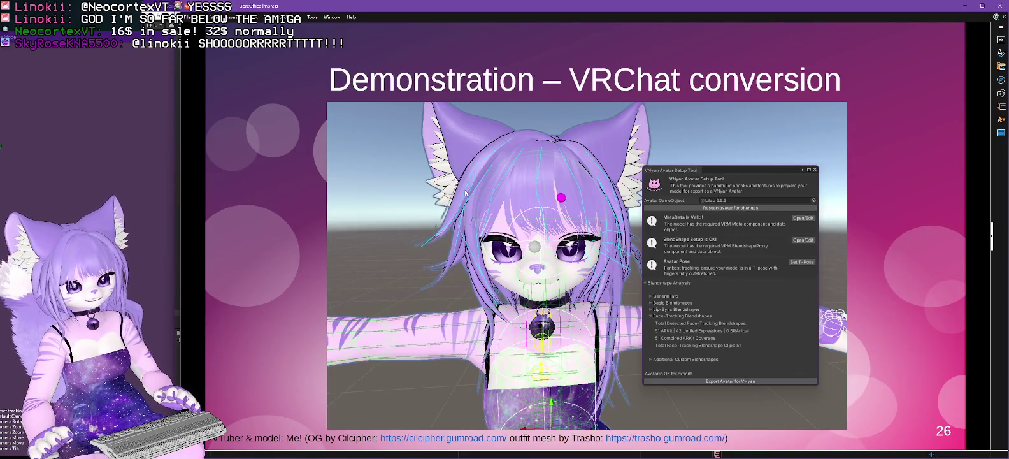